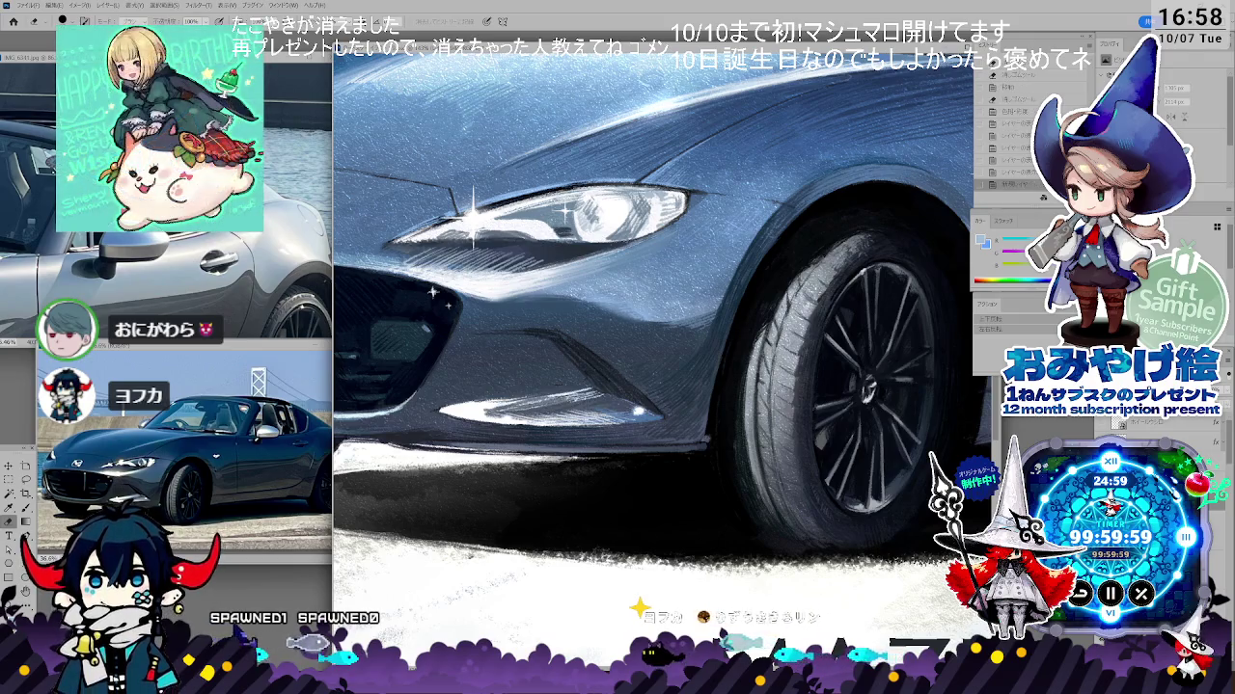
# - Sample the car's blue-grey body colour with the Eyedropper, then return to the Brush
pyautogui.press('i')
pyautogui.press('b')
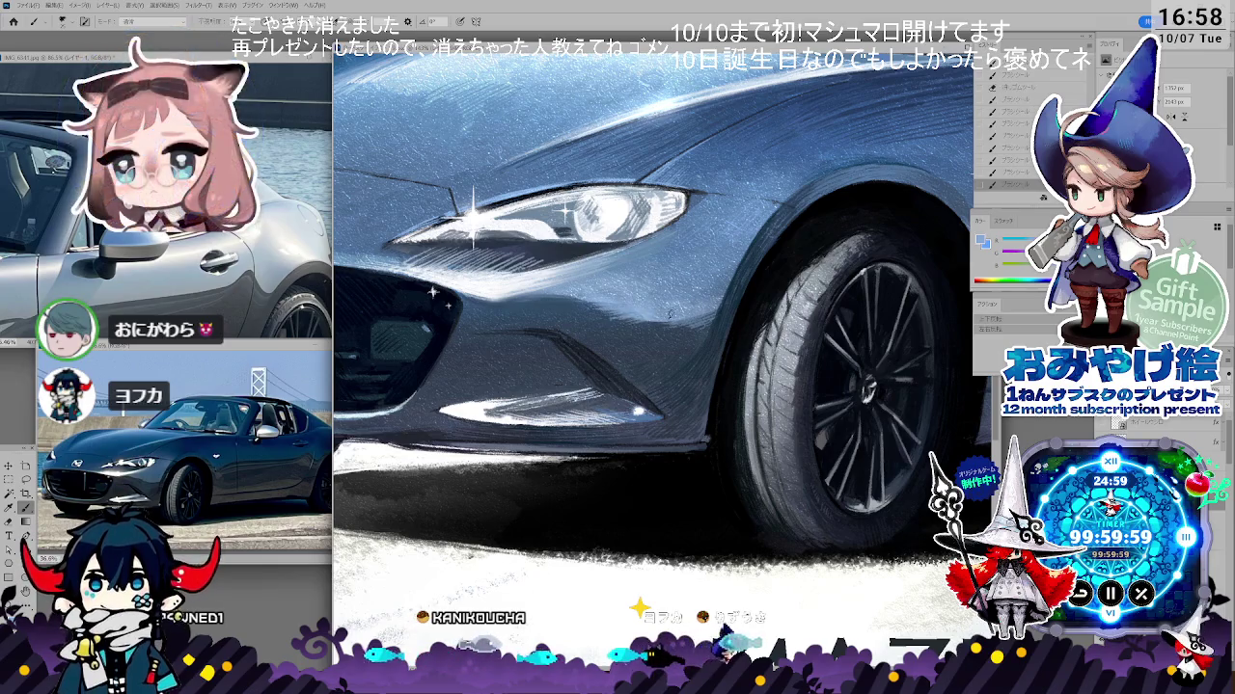
pyautogui.press('b')
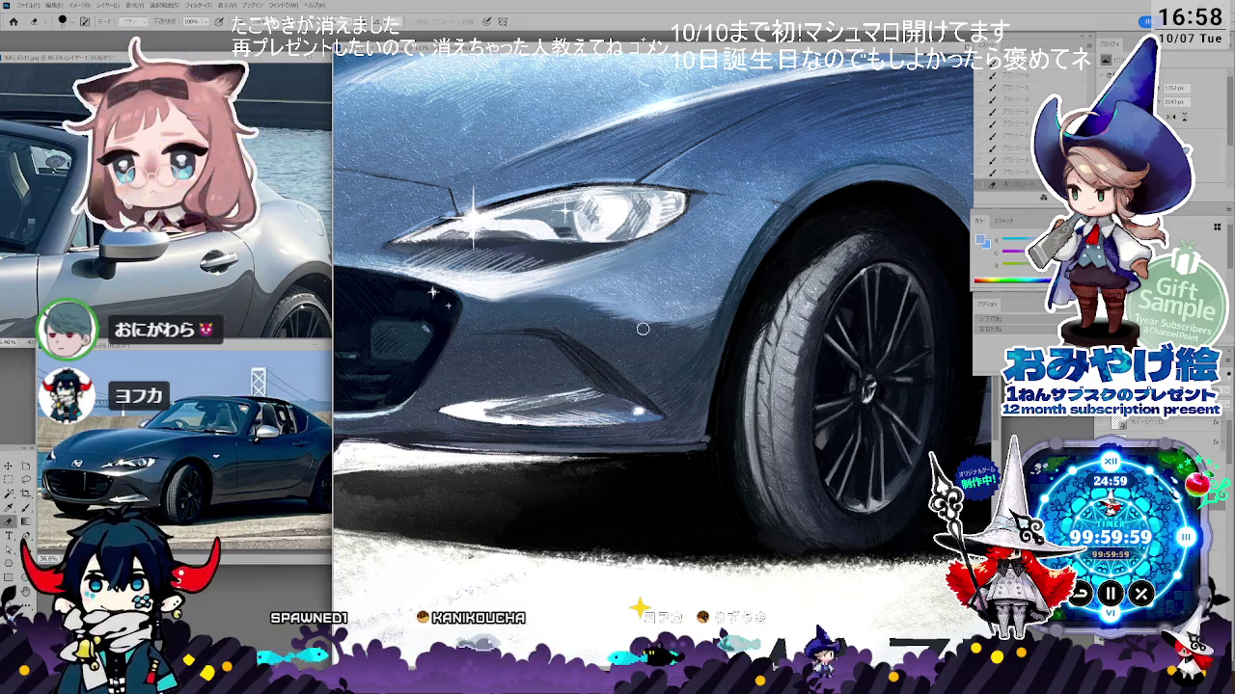
pyautogui.press('i')
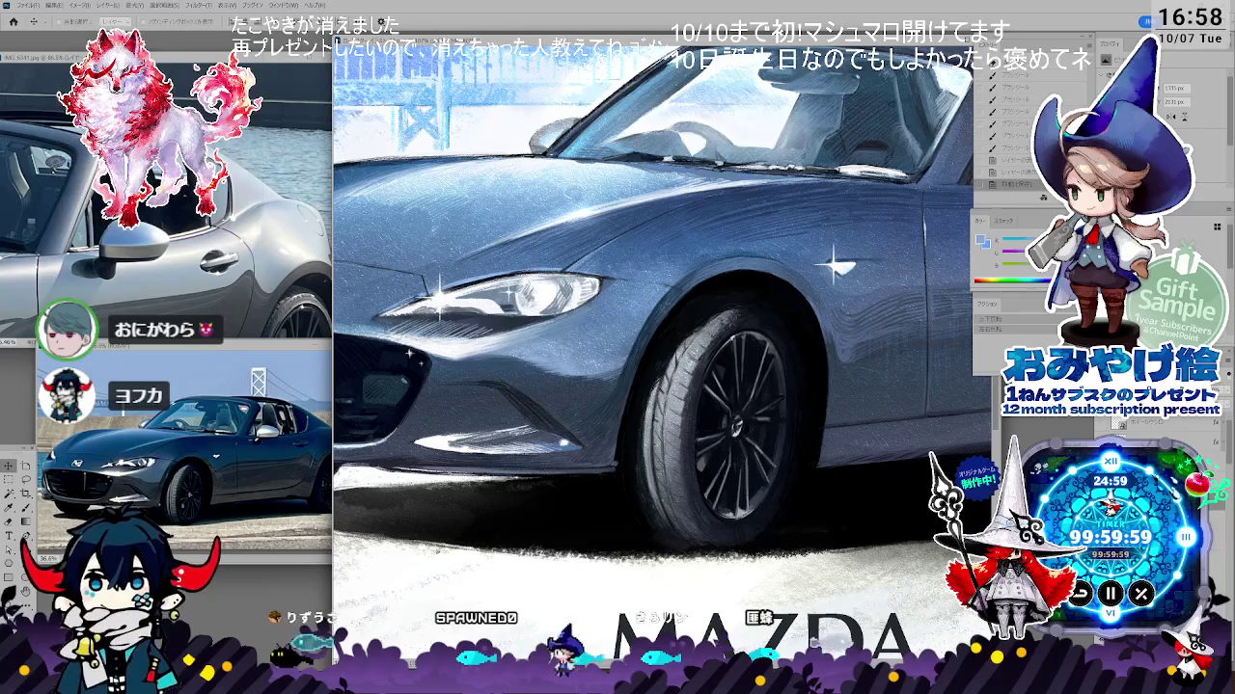
pyautogui.keyDown('alt'); pyautogui.click(590, 374); pyautogui.keyUp('alt')
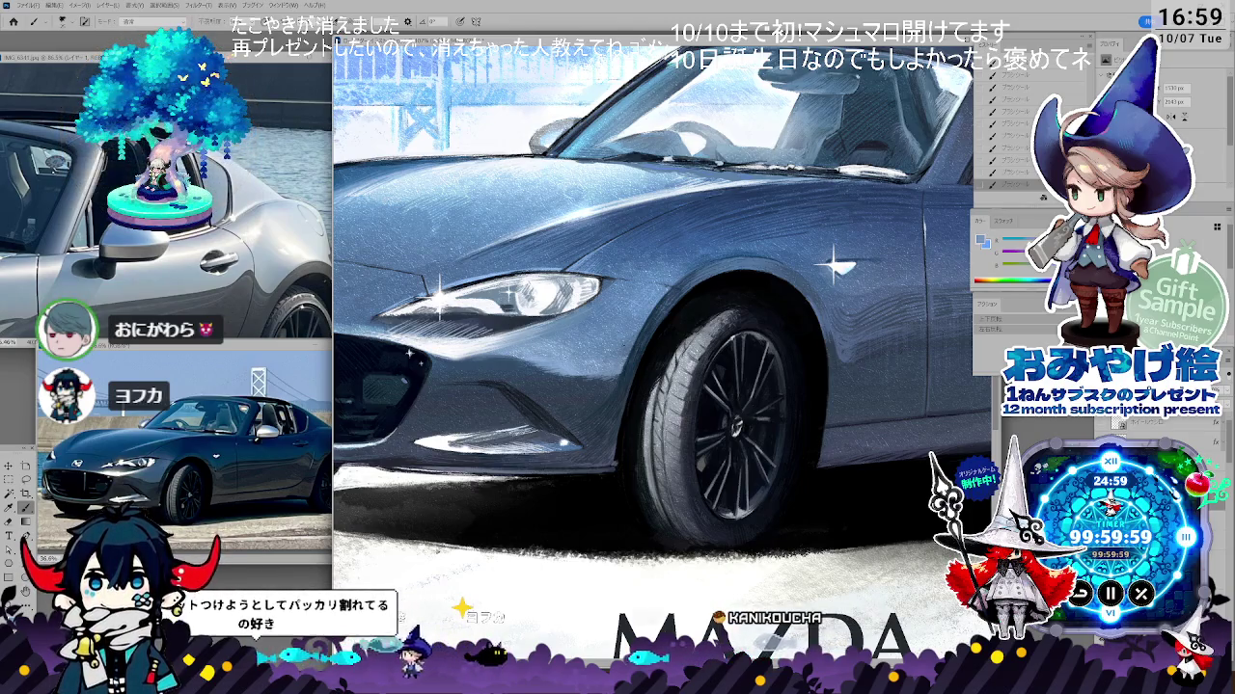
pyautogui.press('i')
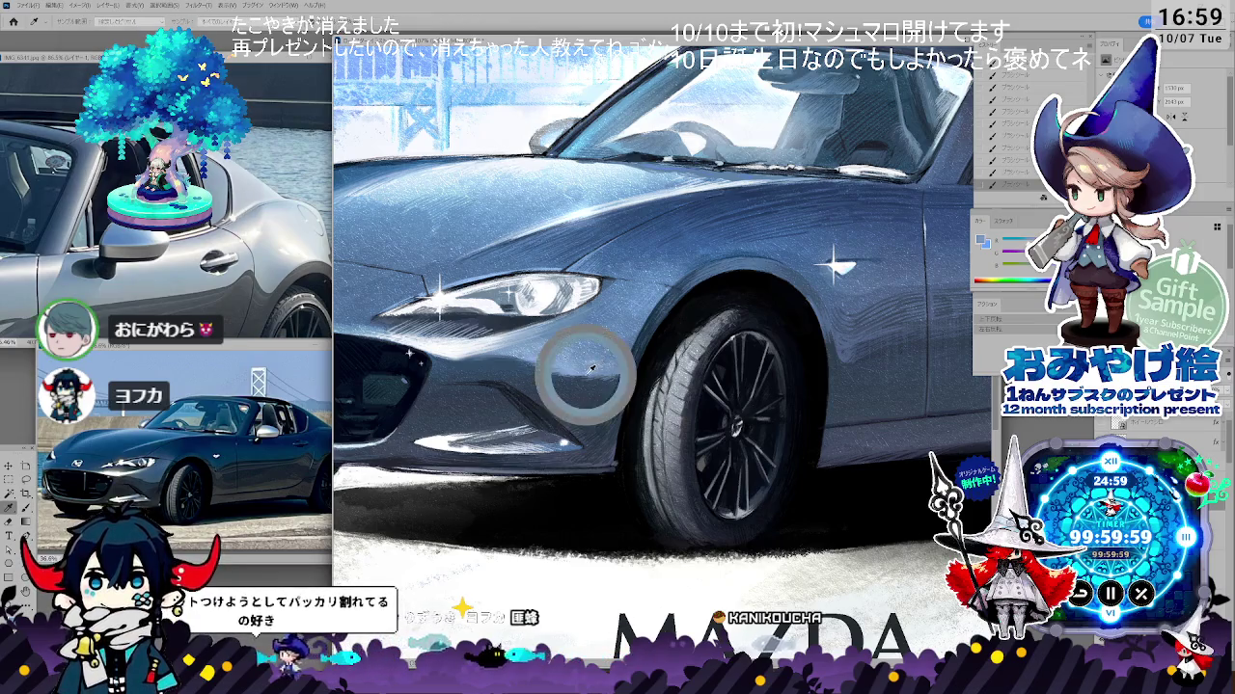
pyautogui.press('b')
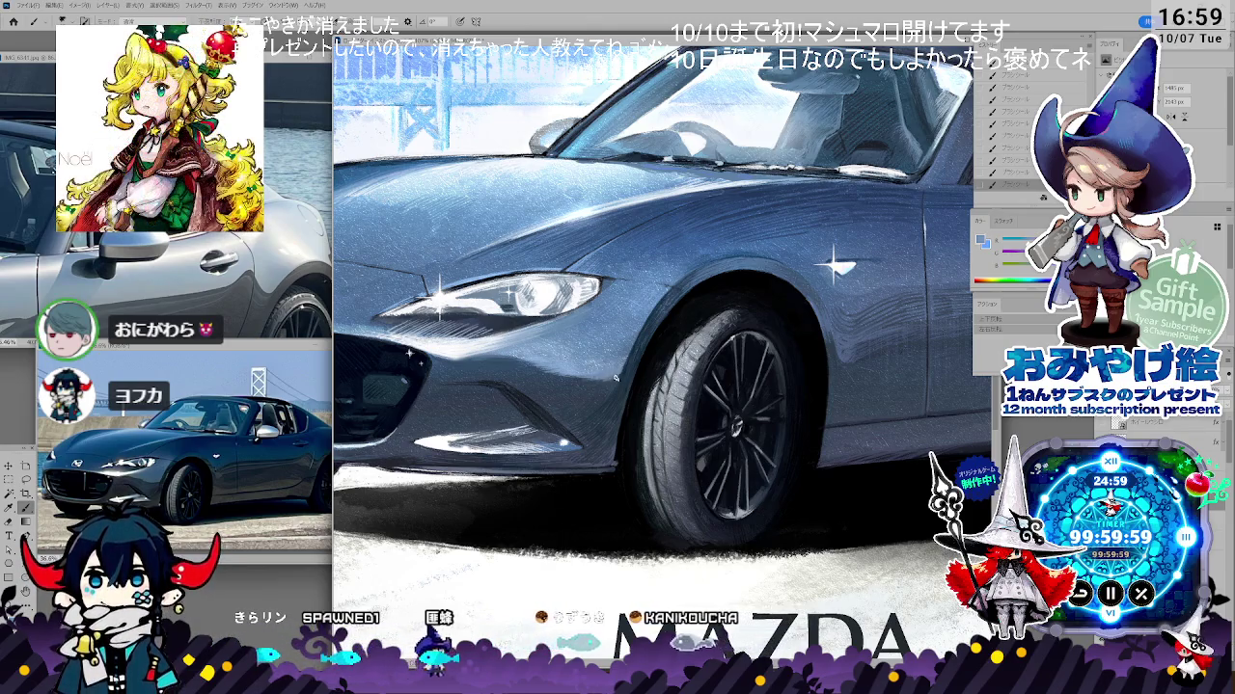
pyautogui.scroll(-3, 666, 347)
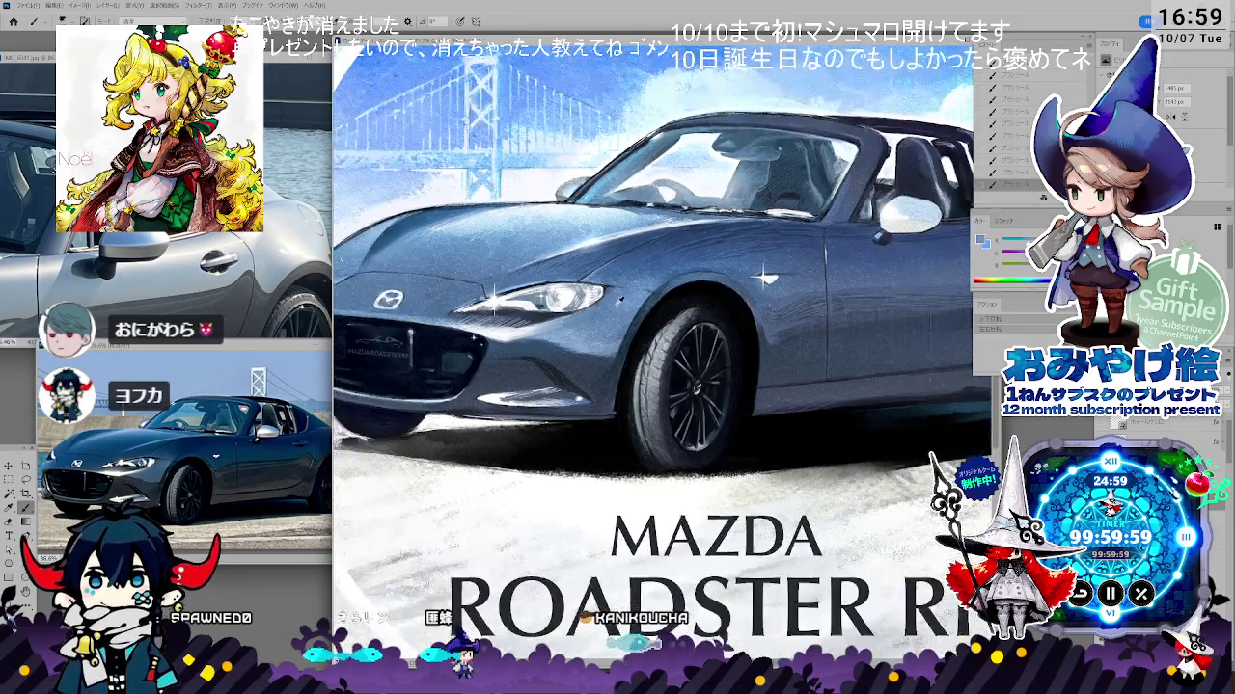
# - Zoom out to view the full circular MAZDA ROADSTER RF badge and dismiss the creature artwork viewer
pyautogui.scroll(-3, 665, 347)
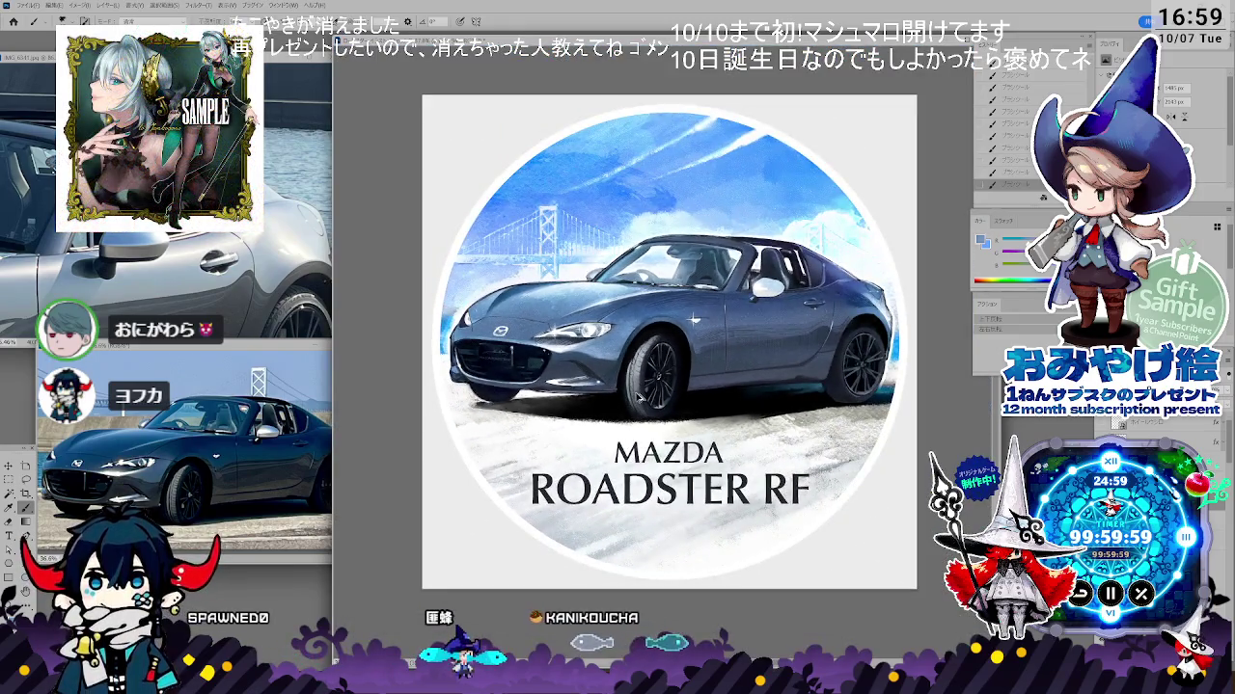
pyautogui.scroll(1, 665, 347)
pyautogui.scroll(2, 666, 348)
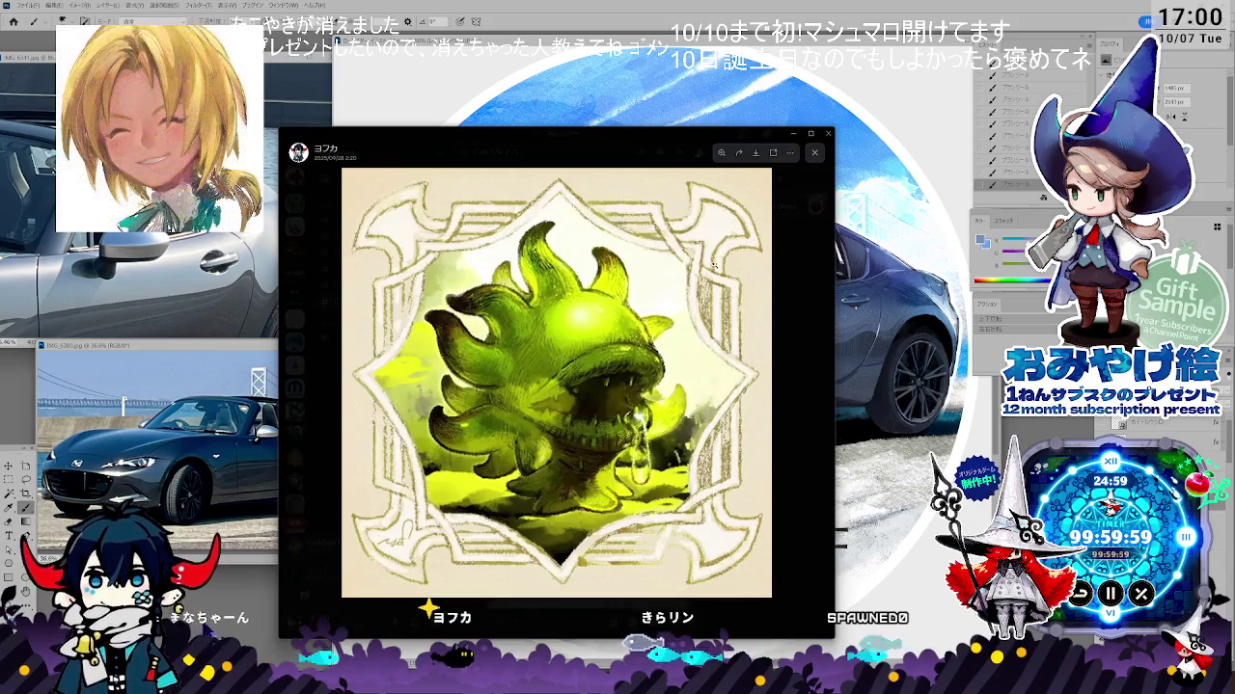
pyautogui.press('Escape')
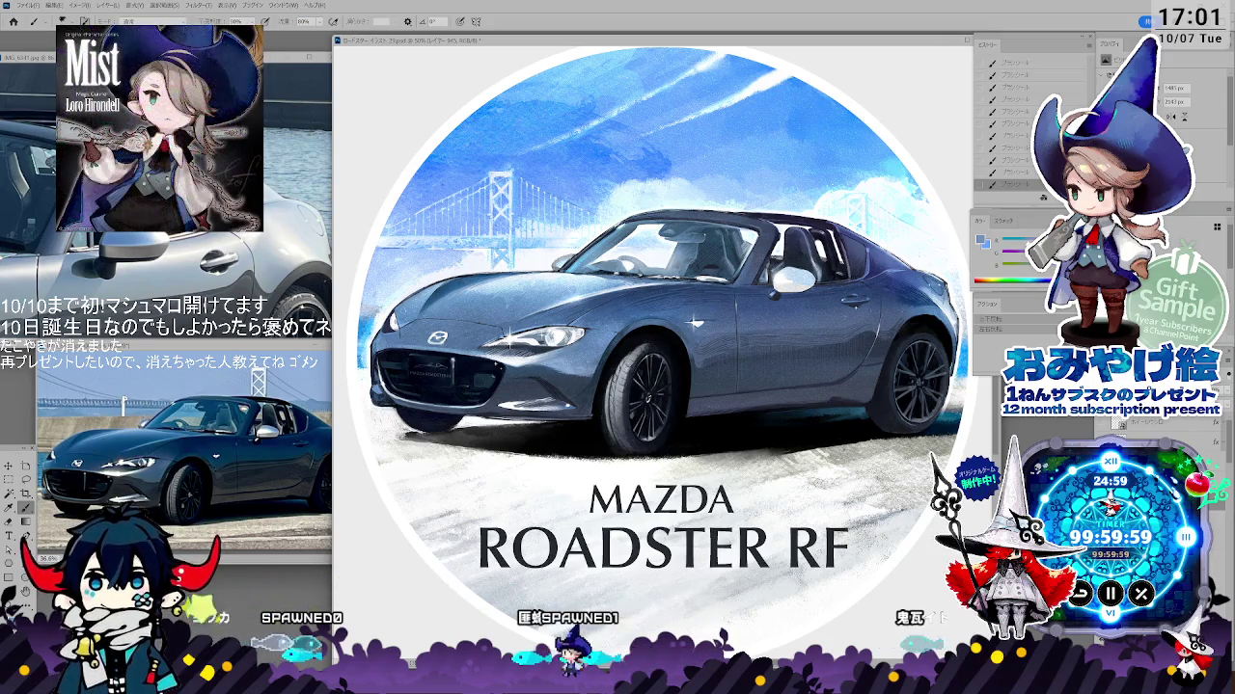
# - Nudge the car layer slightly on the canvas
pyautogui.hotkey('ctrl', 'e')
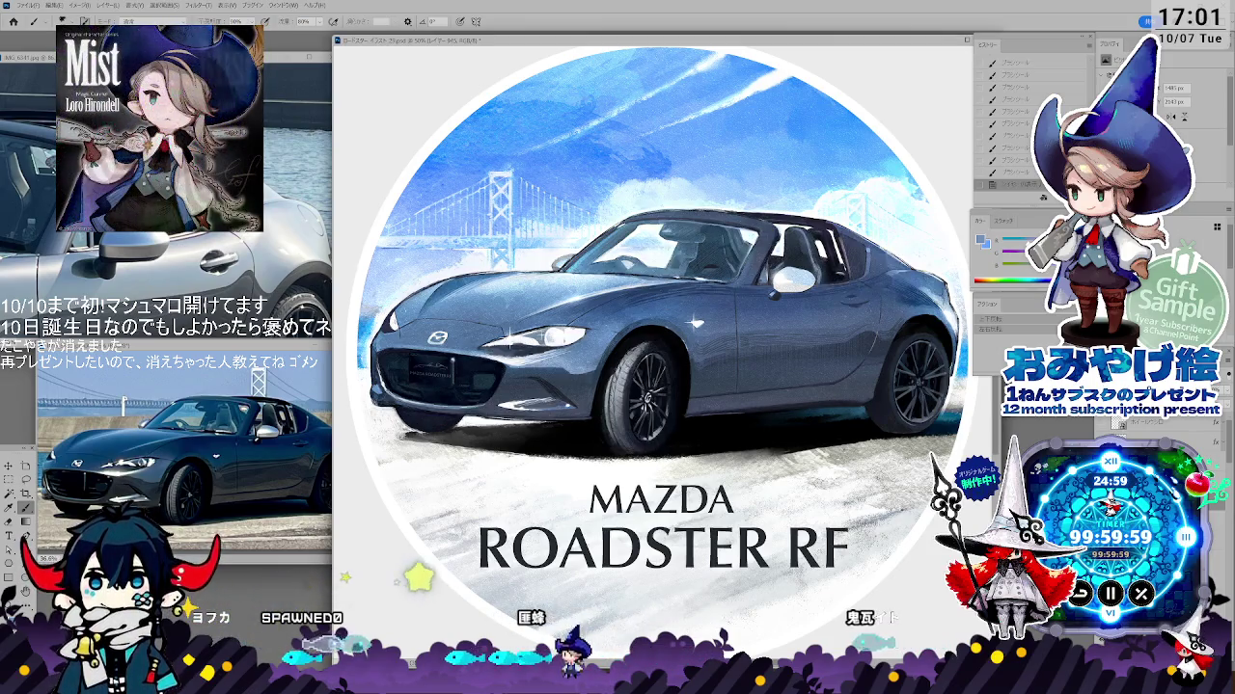
# - Reposition the illustration window and make the car's windows hazier and whiter
pyautogui.moveTo(789, 40); pyautogui.dragTo(711, 75)
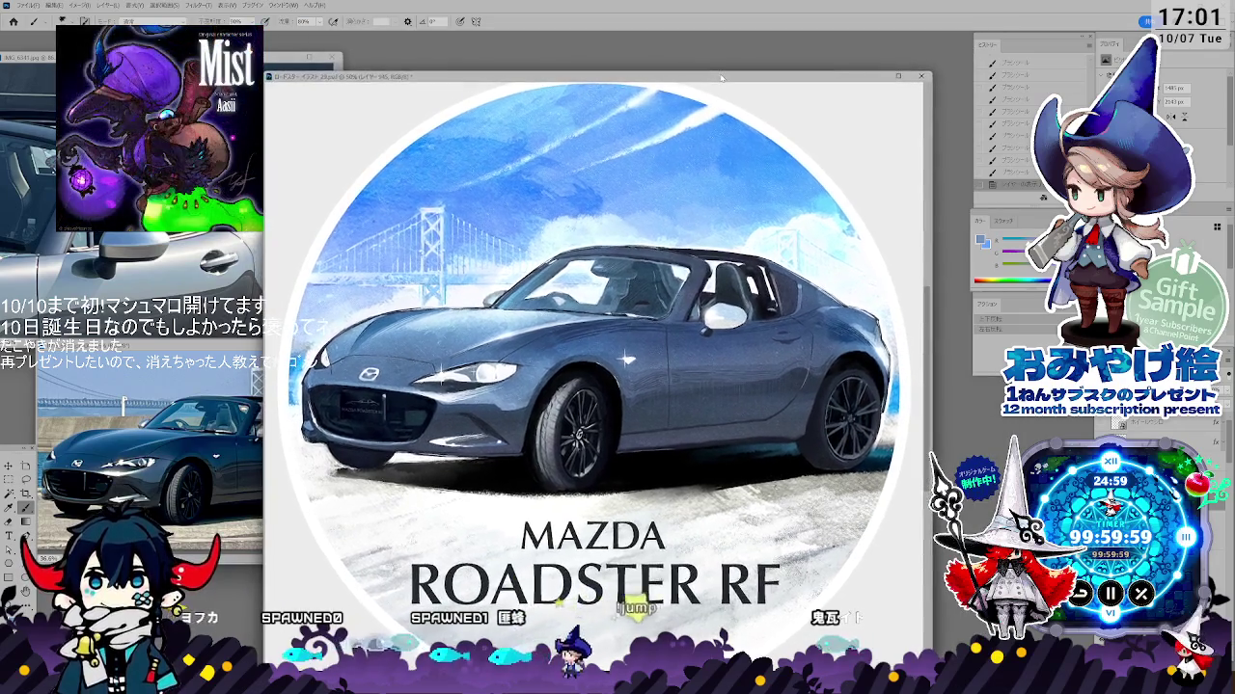
pyautogui.moveTo(711, 75); pyautogui.dragTo(725, 47)
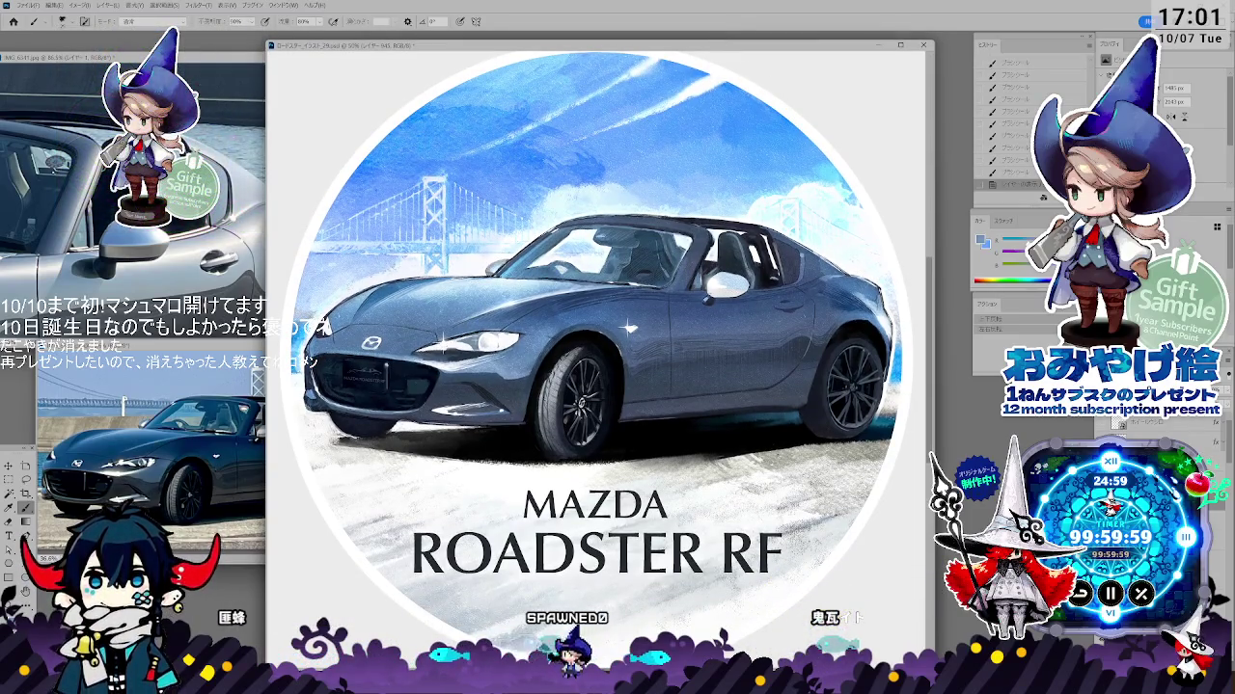
pyautogui.hotkey('ctrl', 'z')
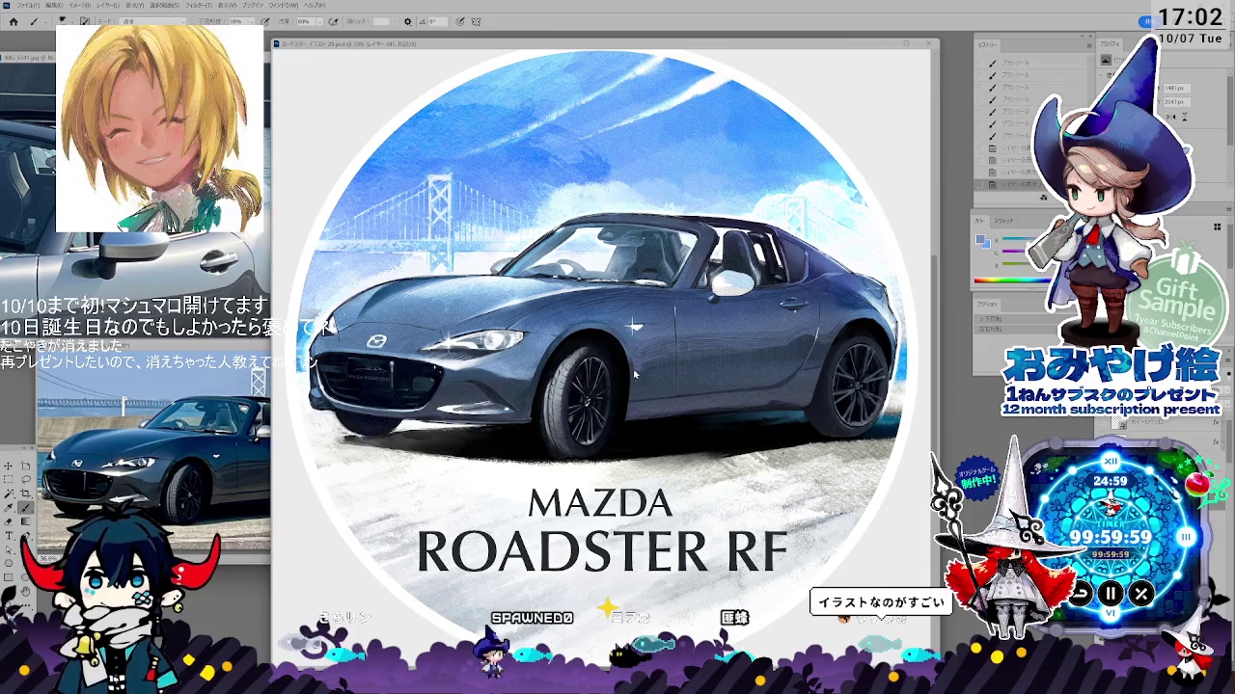
# - Compare the windows against the reference photo, then zoom in on the front wheel
pyautogui.moveTo(193, 337)
pyautogui.mouseDown()
pyautogui.moveTo(593, 192)
pyautogui.moveTo(168, 276)
pyautogui.moveTo(164, 299)
pyautogui.mouseUp()
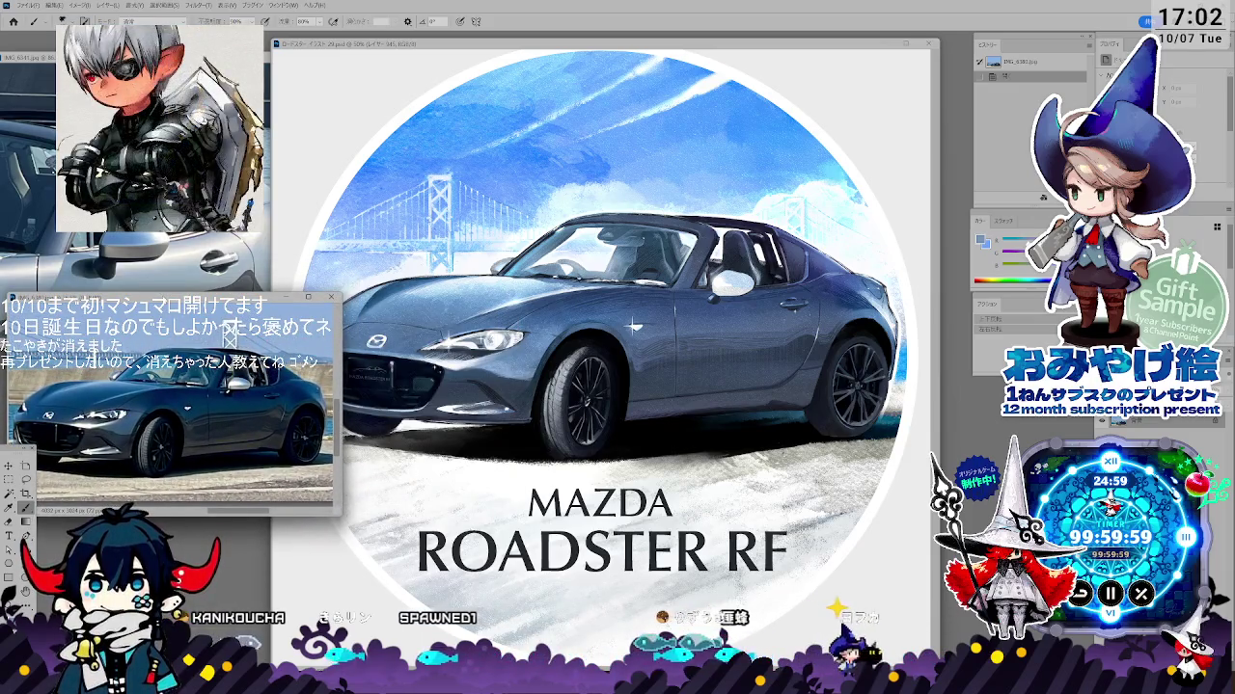
pyautogui.click(328, 326)
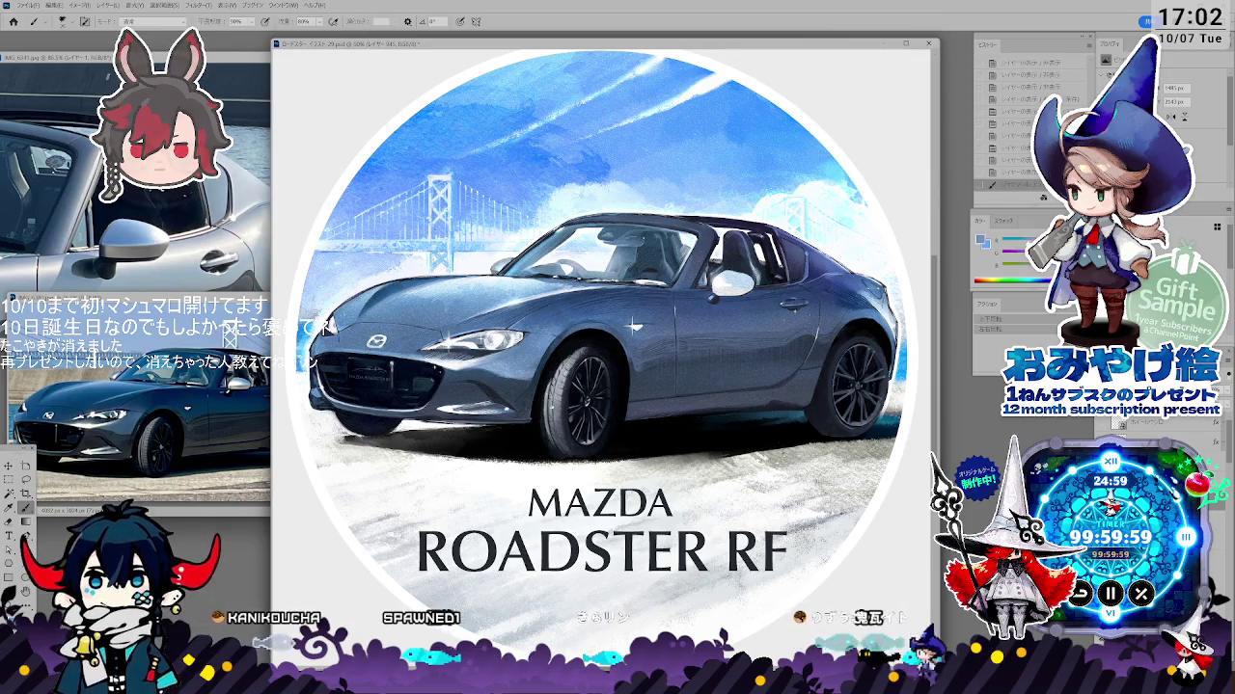
pyautogui.scroll(3, 624, 422)
pyautogui.scroll(2, 608, 415)
pyautogui.scroll(1, 572, 399)
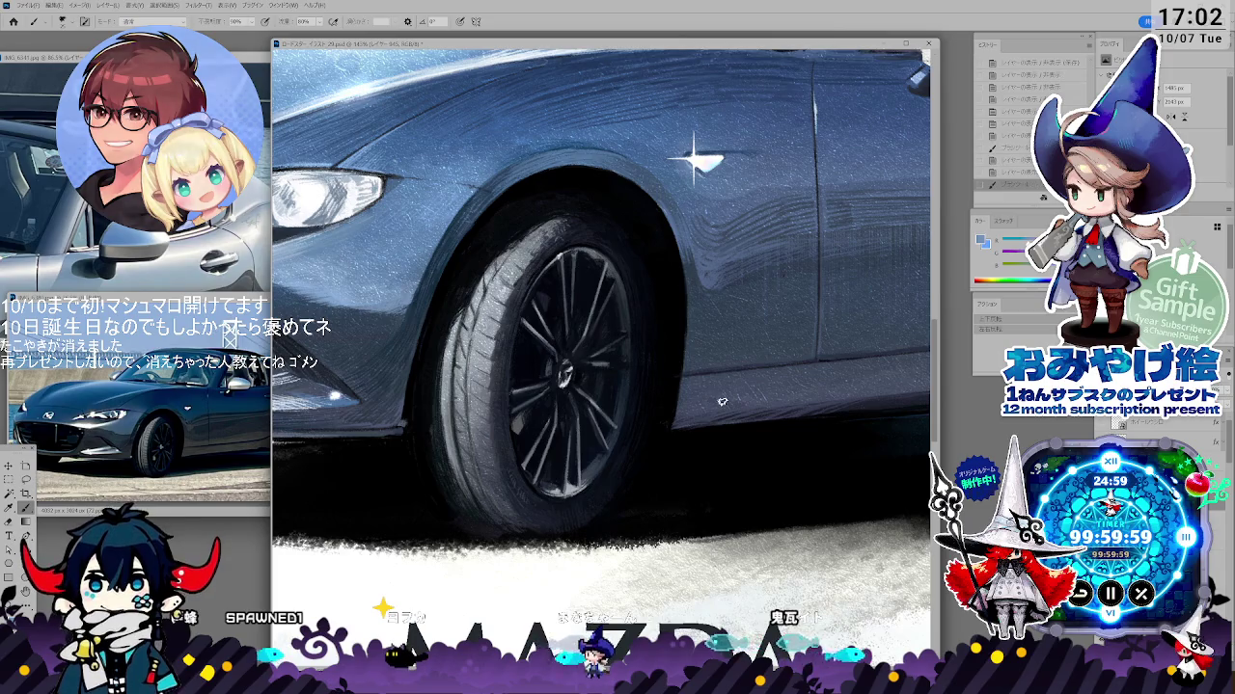
pyautogui.press('space')
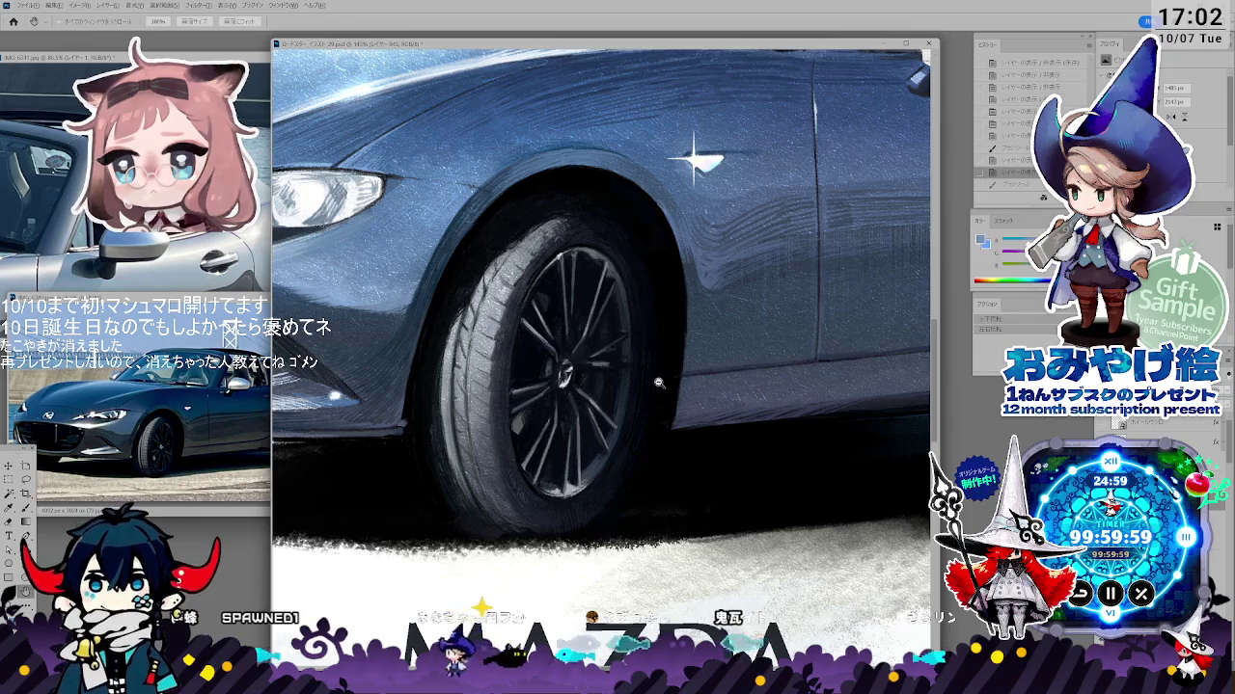
pyautogui.scroll(-1, 695, 395)
pyautogui.scroll(-1, 675, 390)
pyautogui.scroll(-1, 654, 384)
pyautogui.scroll(-1, 654, 384)
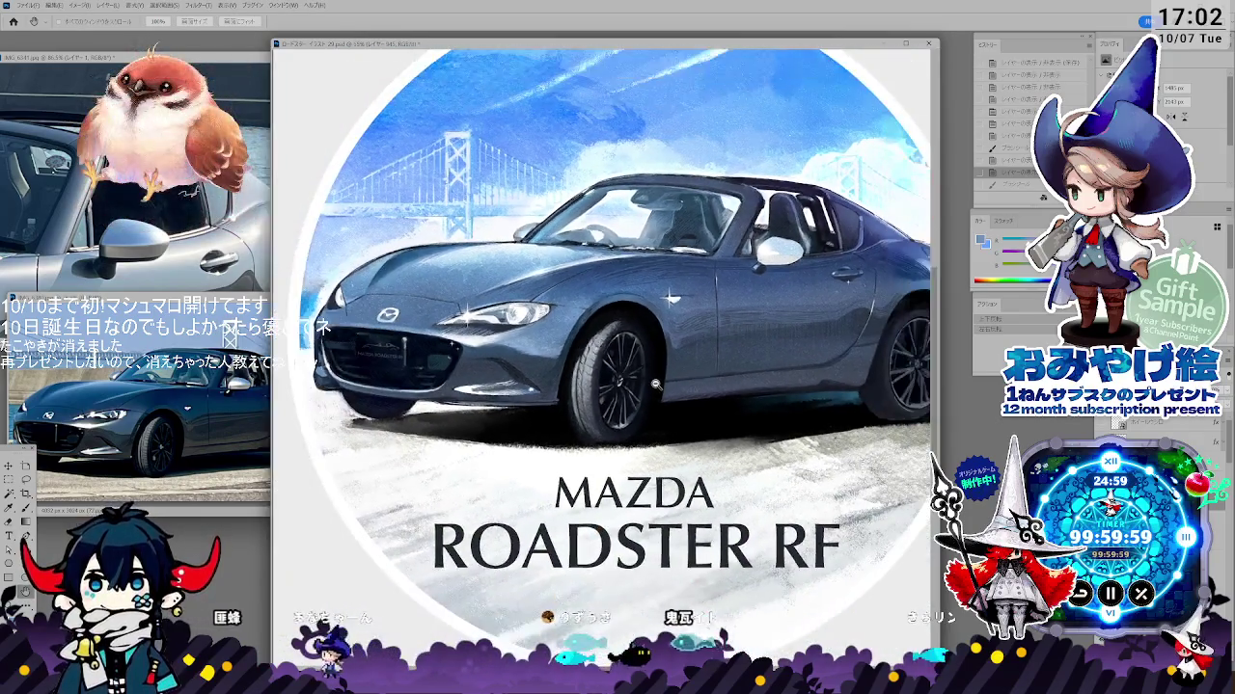
pyautogui.scroll(-1, 656, 383)
pyautogui.scroll(-1, 658, 382)
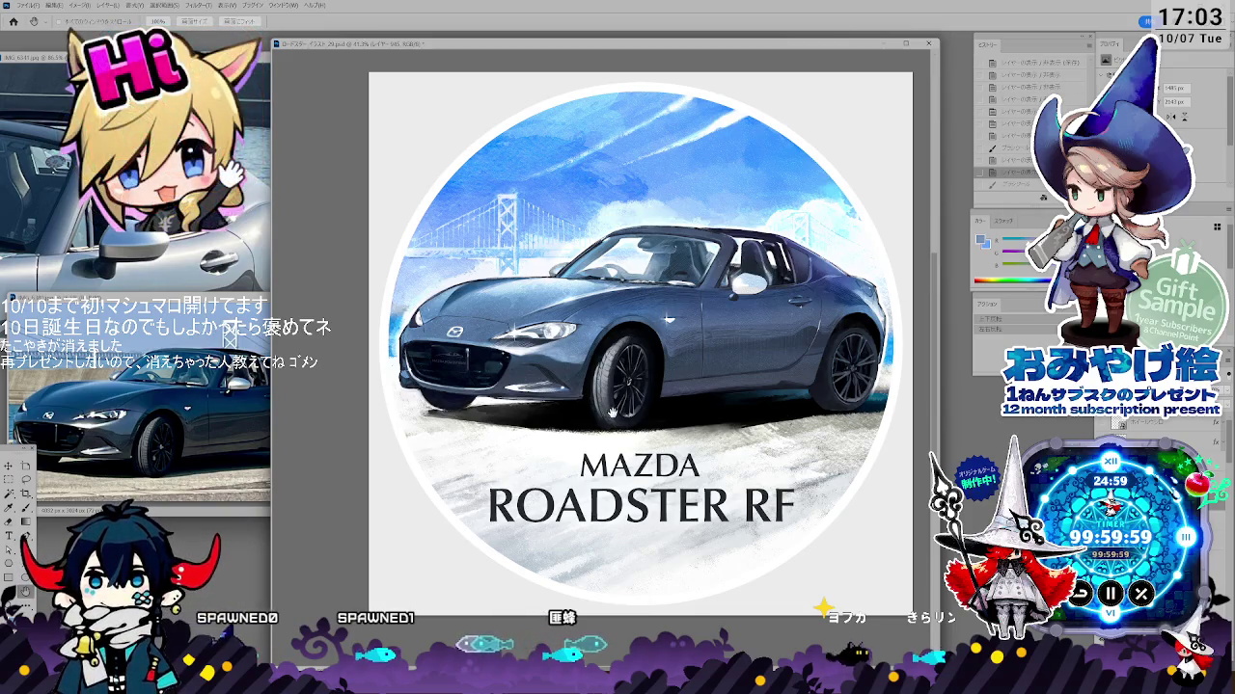
pyautogui.moveTo(753, 370); pyautogui.dragTo(723, 378)
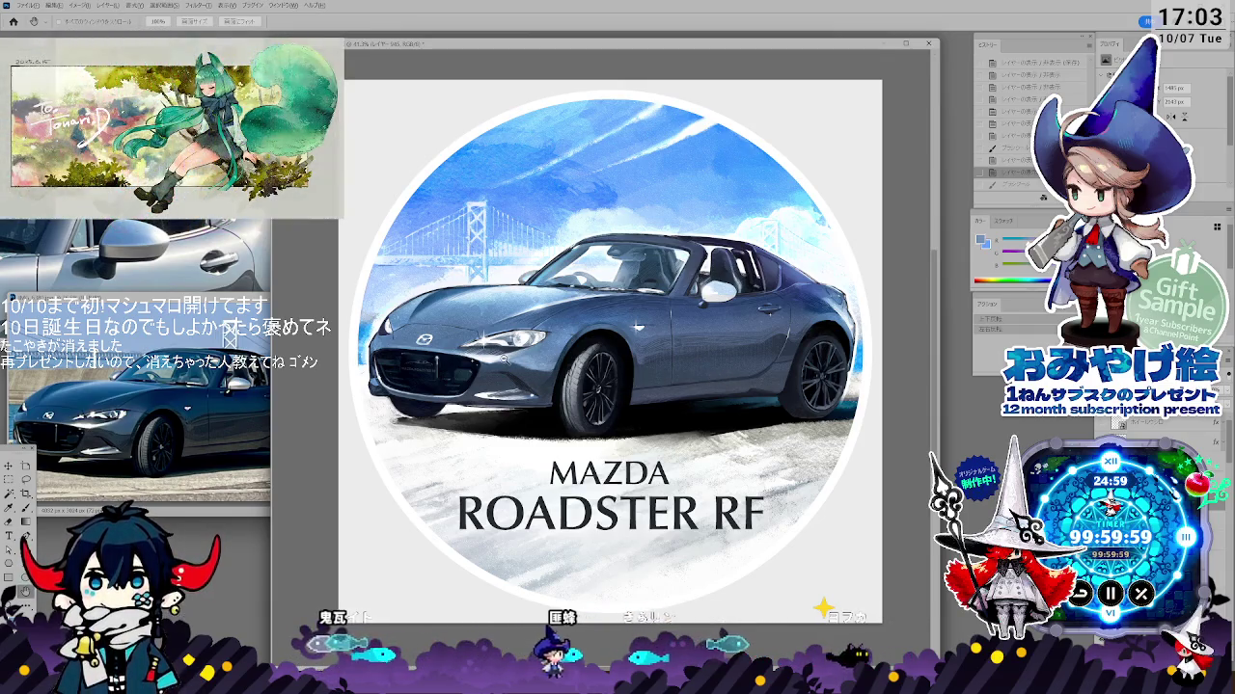
pyautogui.scroll(5, 470, 363)
pyautogui.scroll(1, 470, 364)
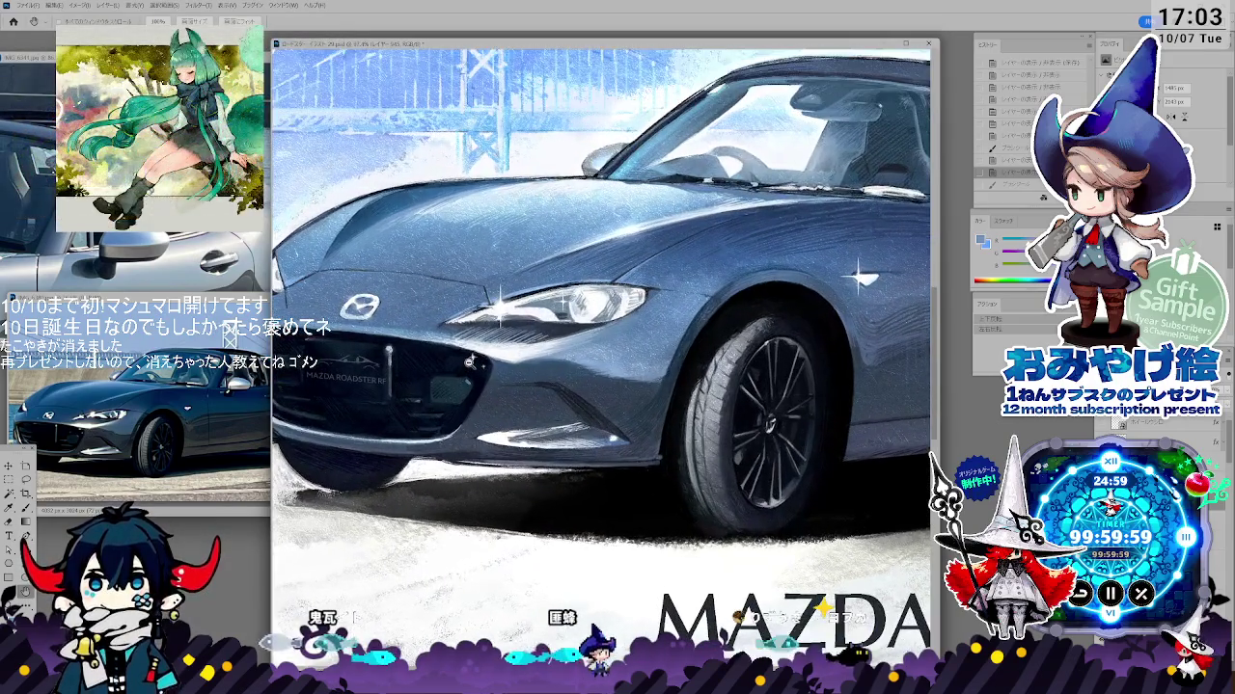
# - Paint a light highlight along the lower front bumper
pyautogui.scroll(1, 487, 366)
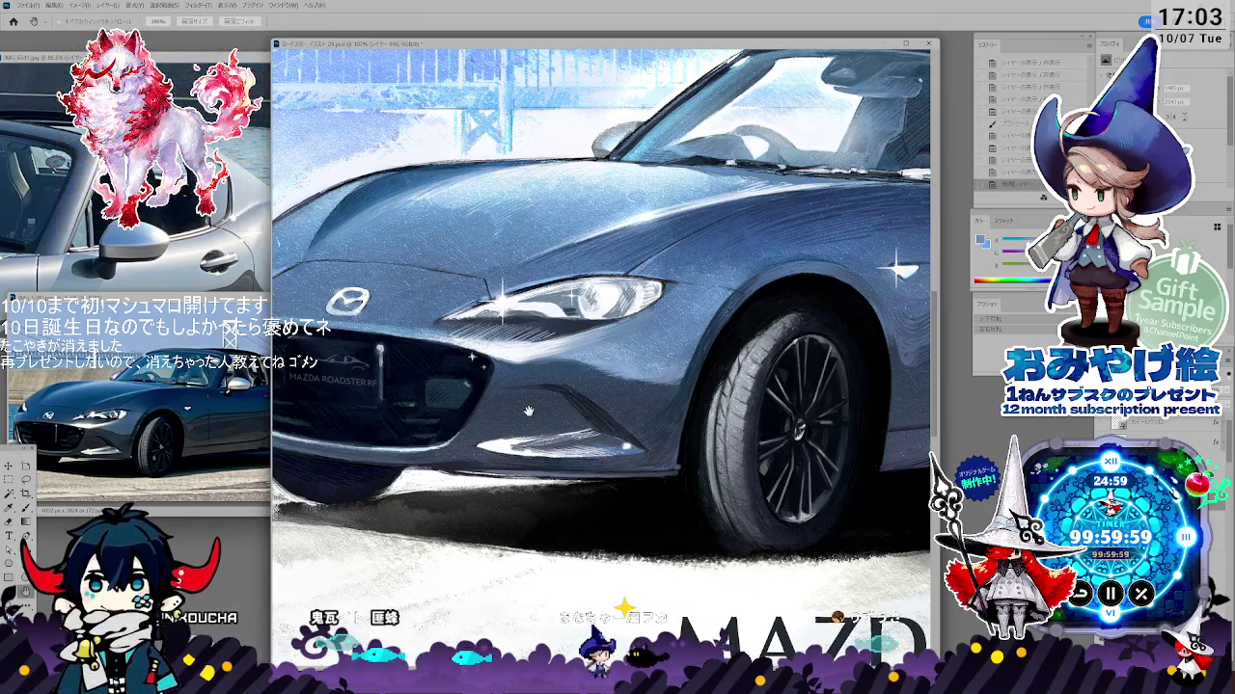
pyautogui.press('i')
pyautogui.press('h')
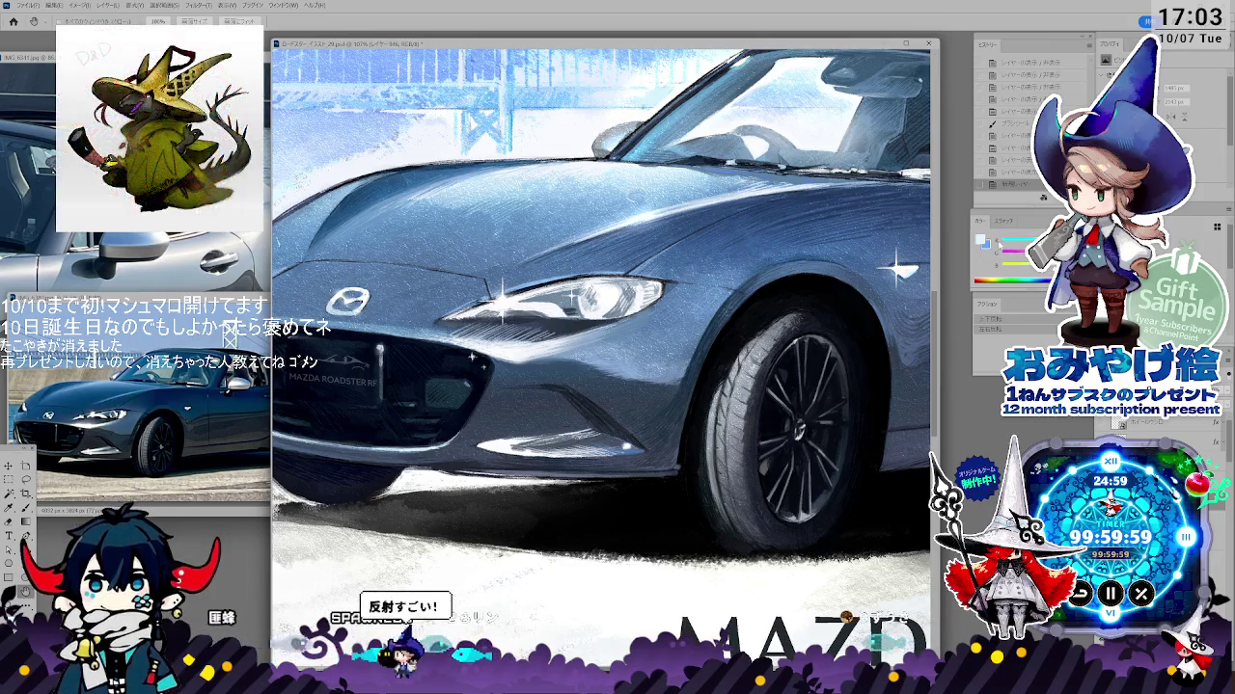
pyautogui.press('b')
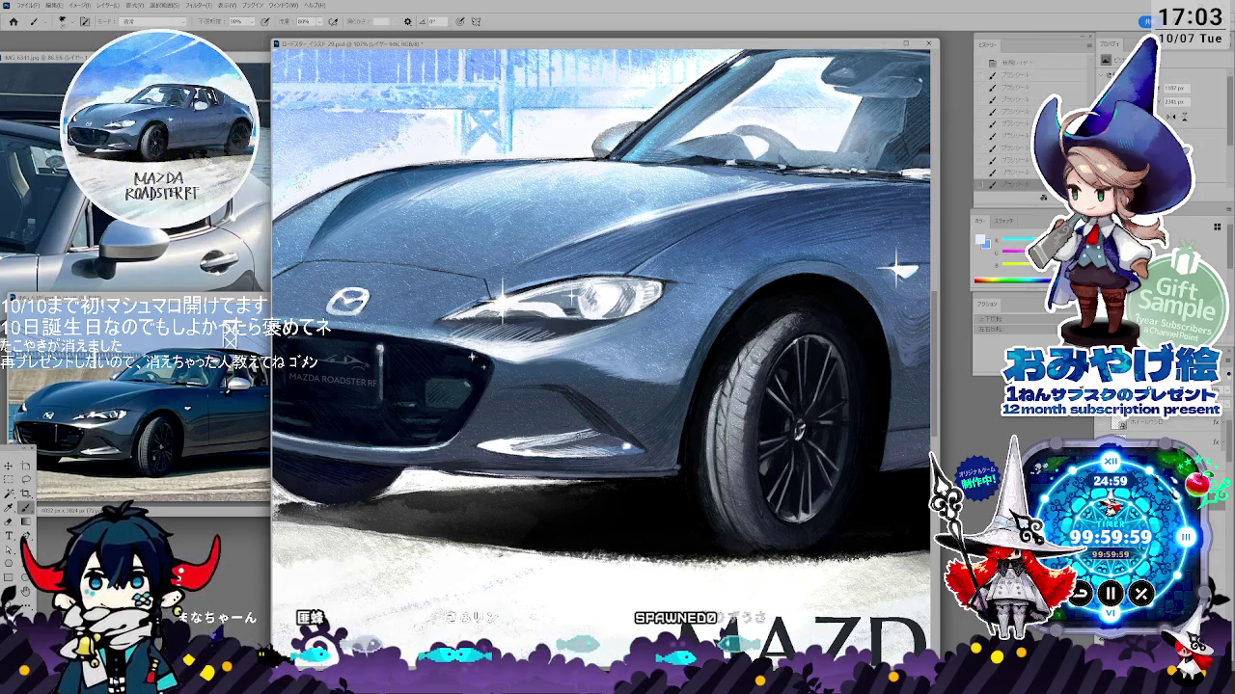
pyautogui.press('i')
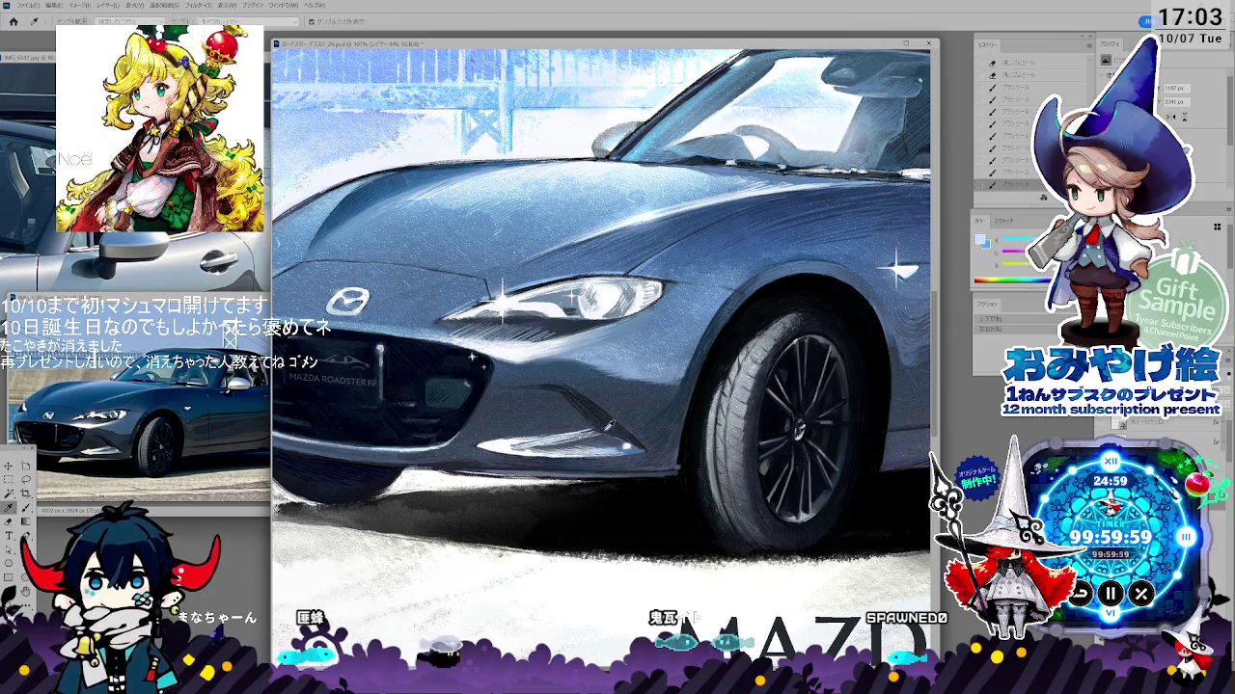
pyautogui.press('b')
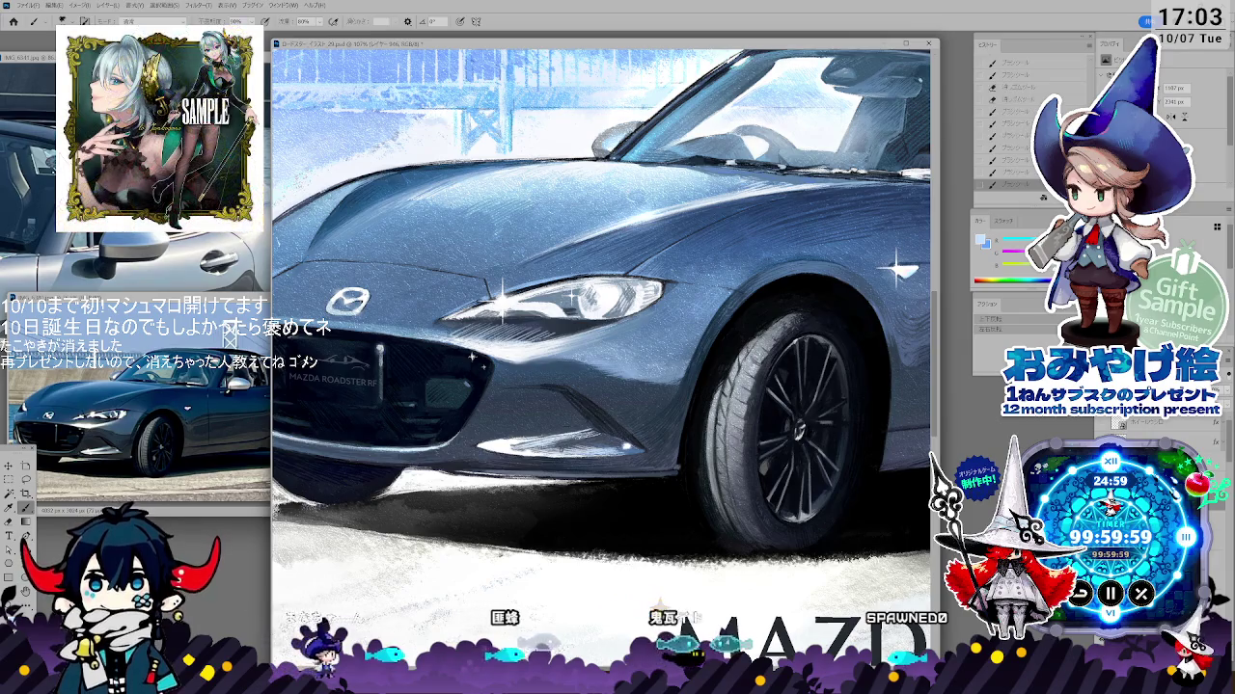
pyautogui.moveTo(502, 444); pyautogui.dragTo(573, 446)
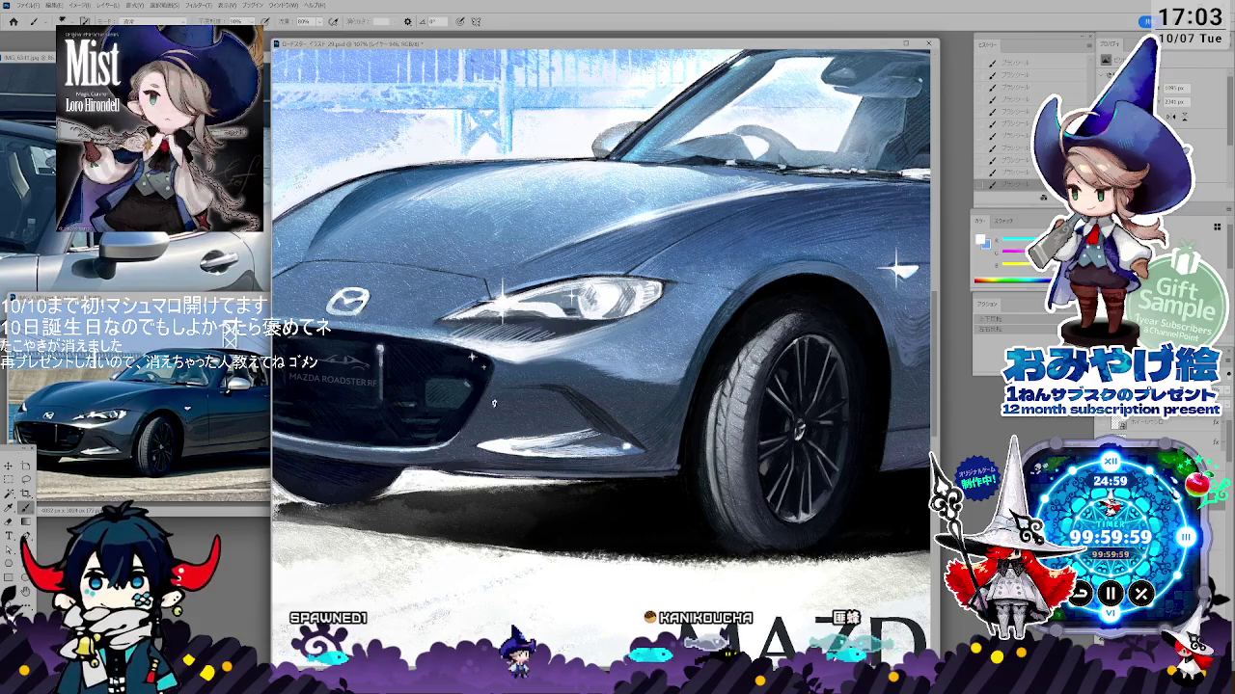
# - Sample a muted grey-blue from the car and paint over the front bumper
pyautogui.keyDown('alt'); pyautogui.click(502, 439); pyautogui.keyUp('alt')
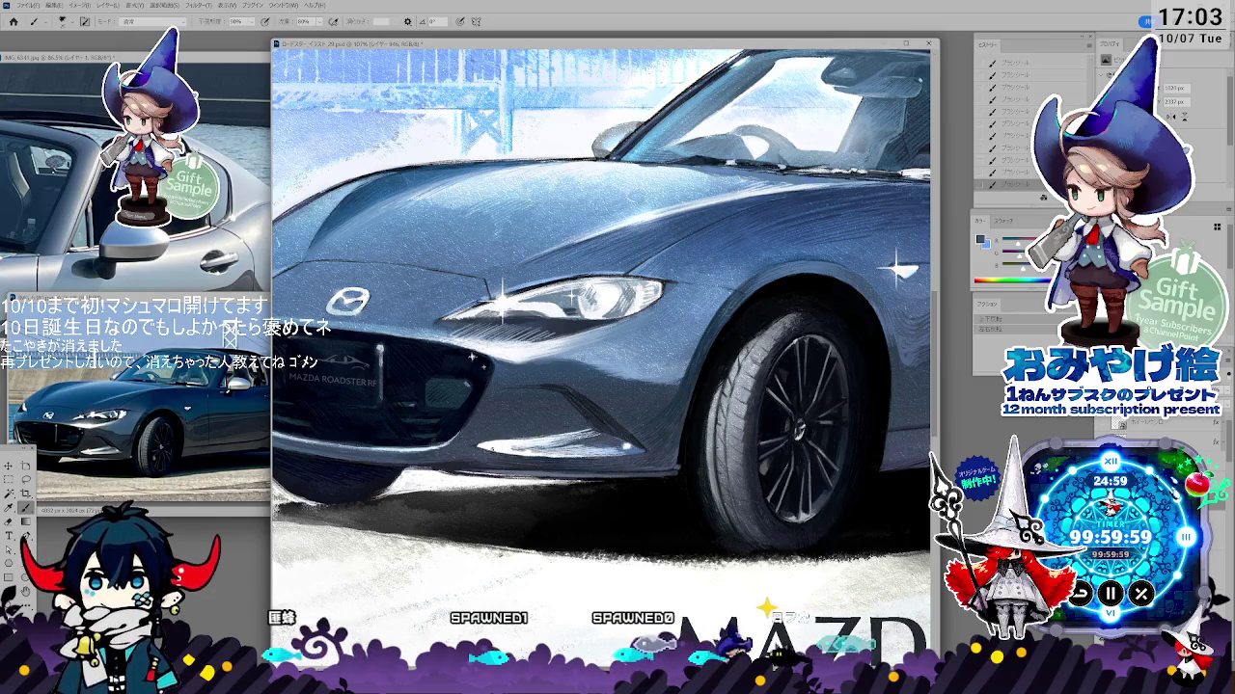
pyautogui.press('i')
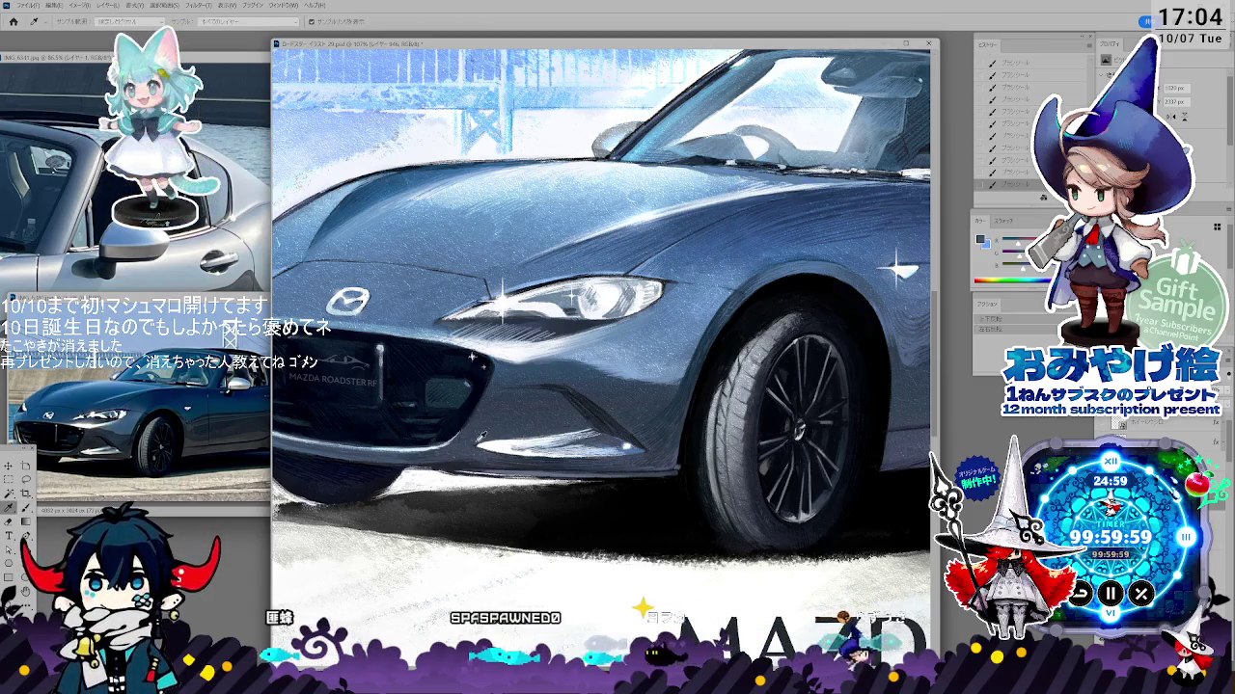
pyautogui.press('b')
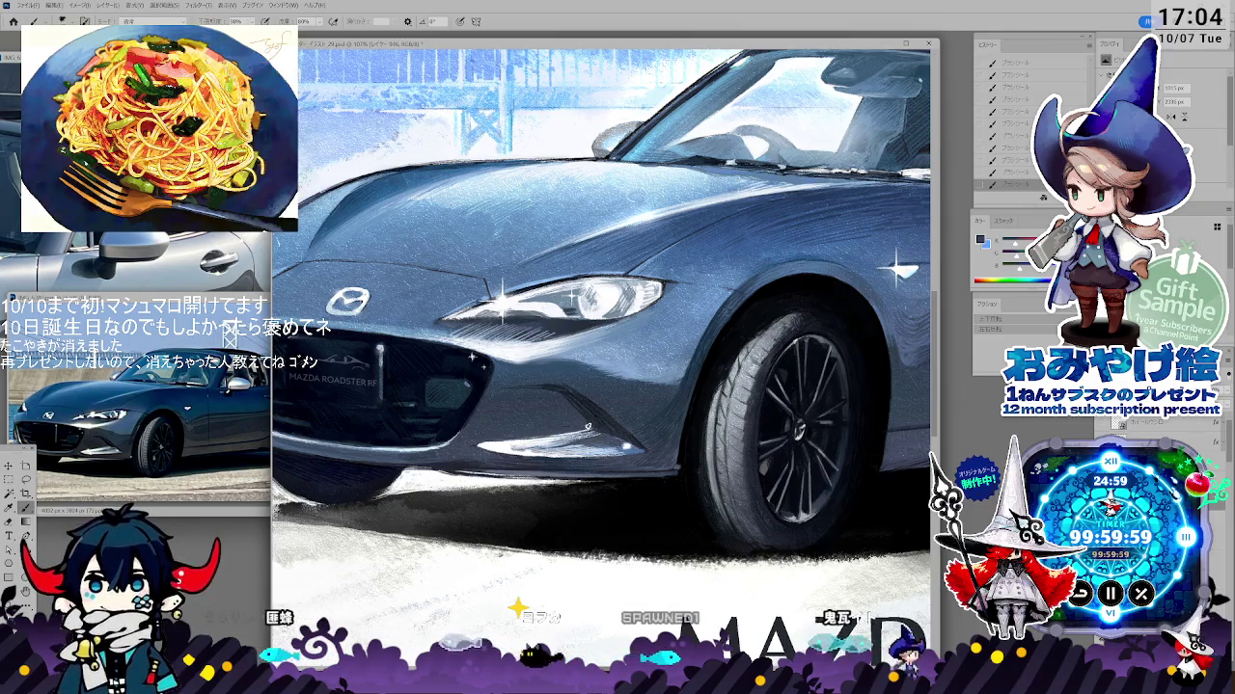
pyautogui.press('alt')
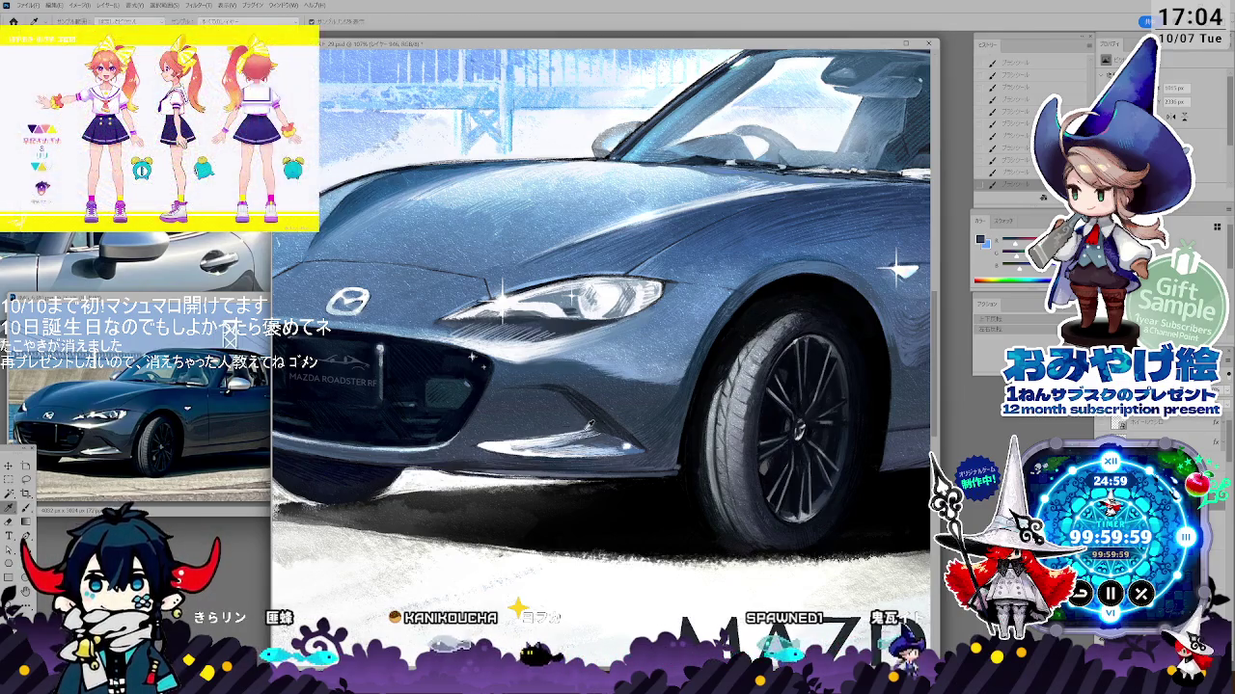
pyautogui.keyDown('alt'); pyautogui.click(593, 426); pyautogui.keyUp('alt')
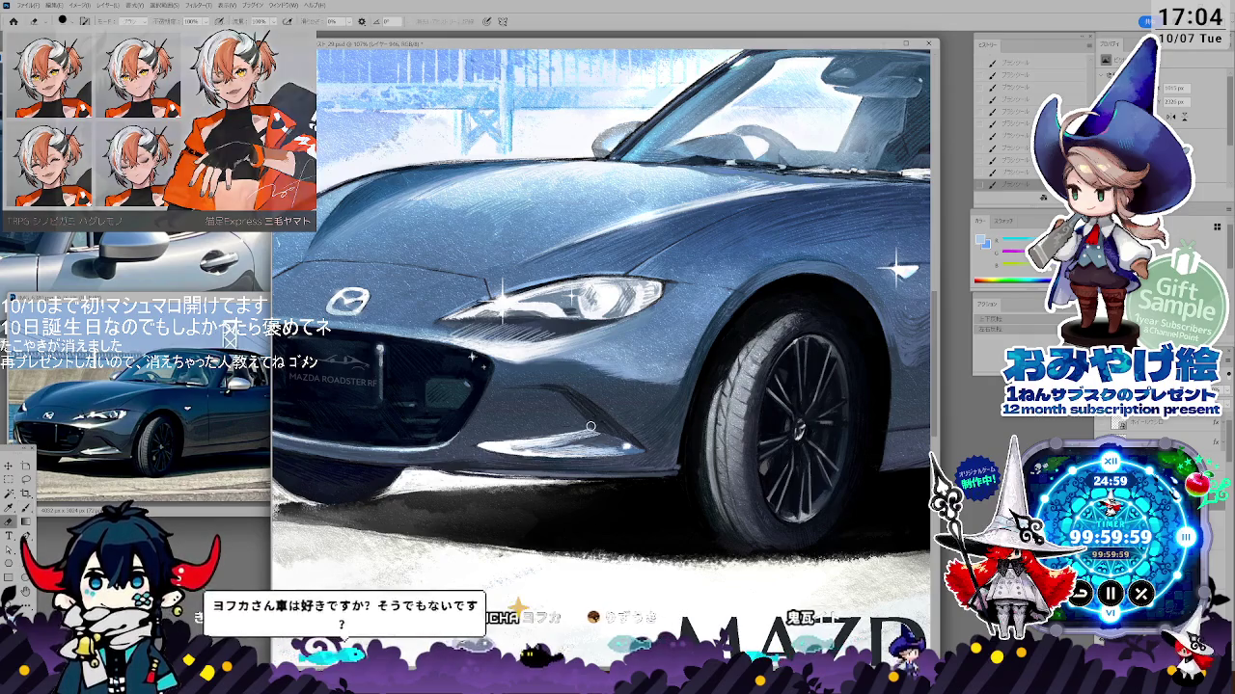
pyautogui.press('e')
pyautogui.press('b')
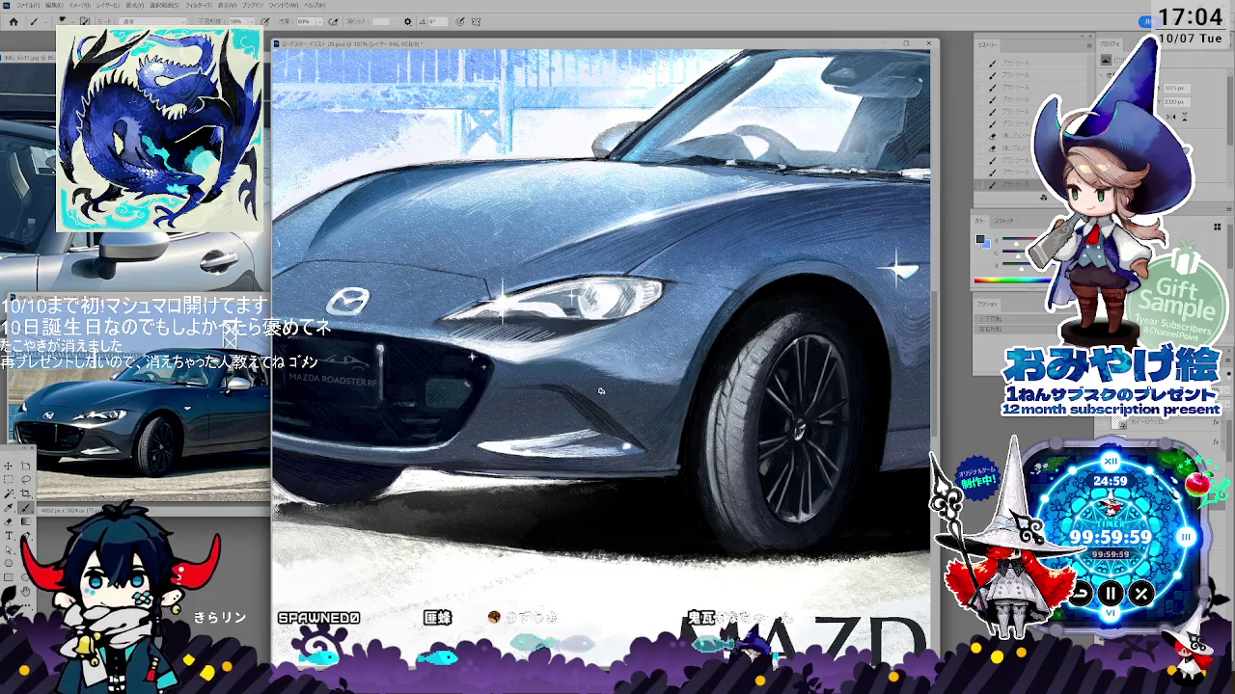
# - Alternate painting and erasing the bumper with large and small round tips
pyautogui.press('i')
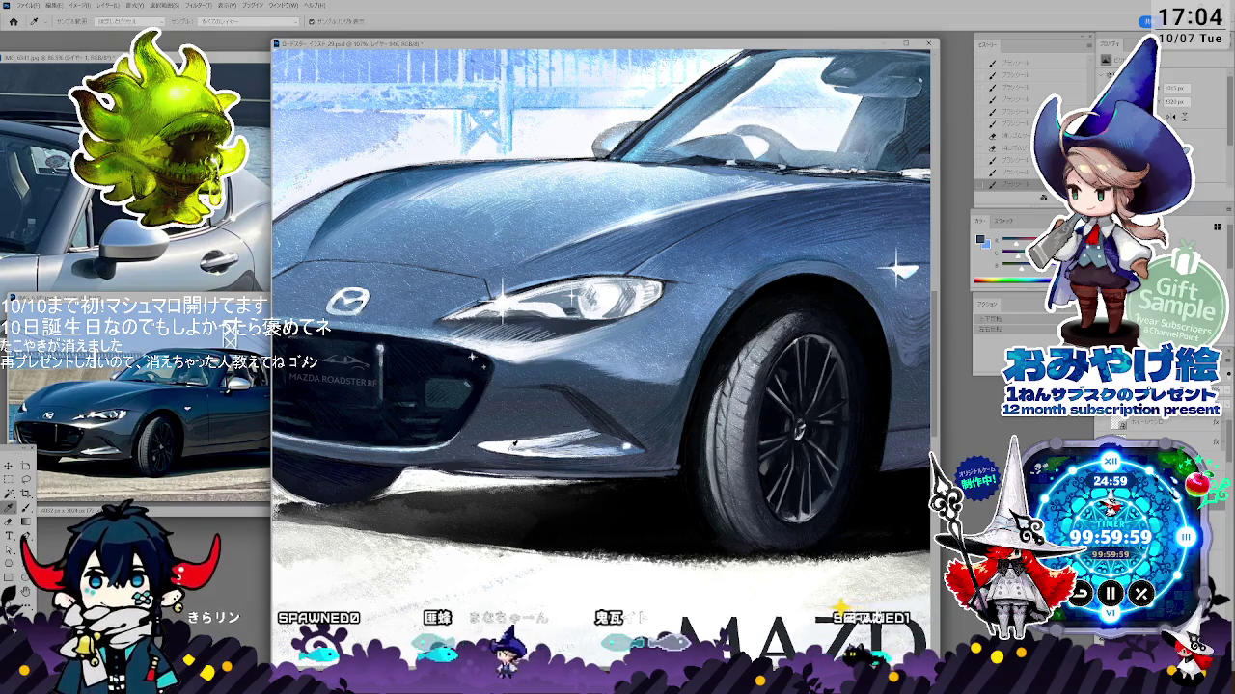
pyautogui.press('b')
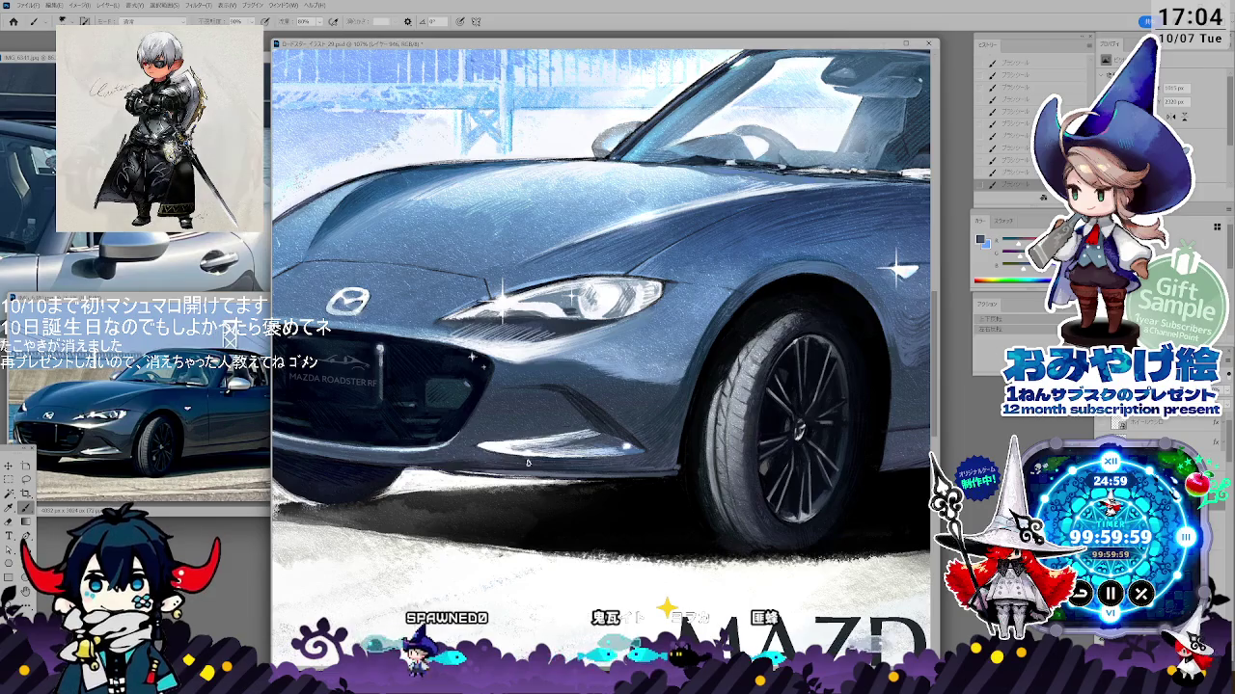
pyautogui.press('e')
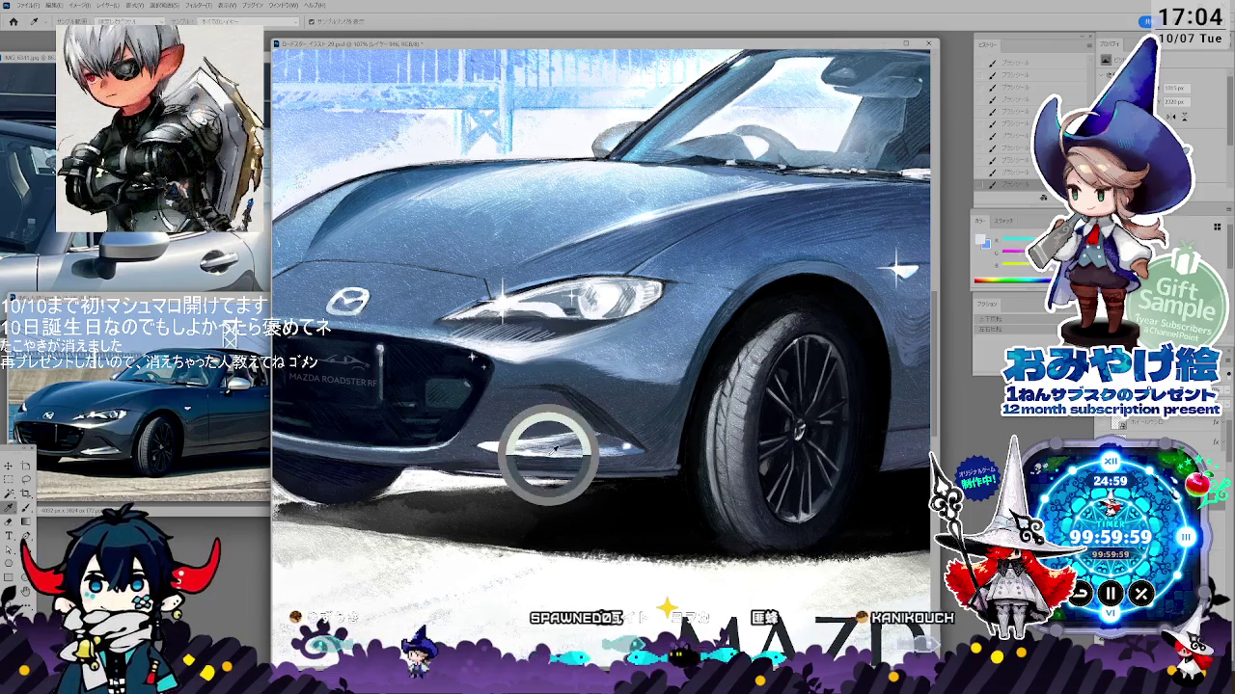
pyautogui.press('b')
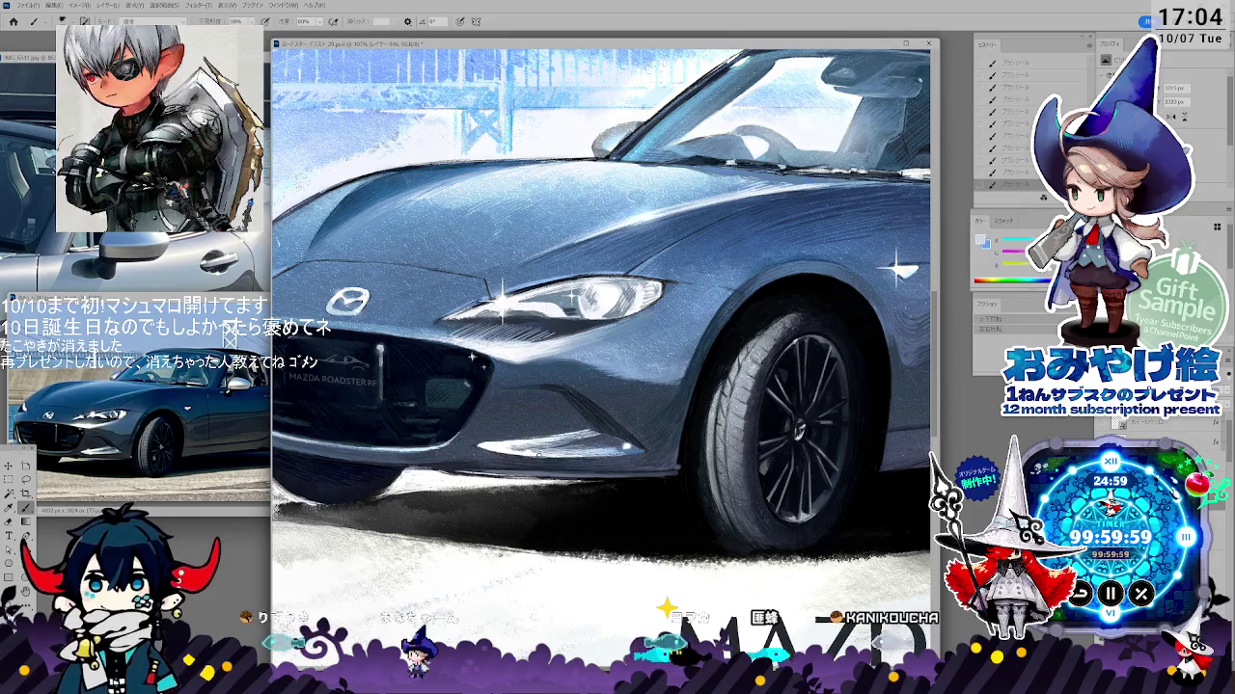
pyautogui.press('e')
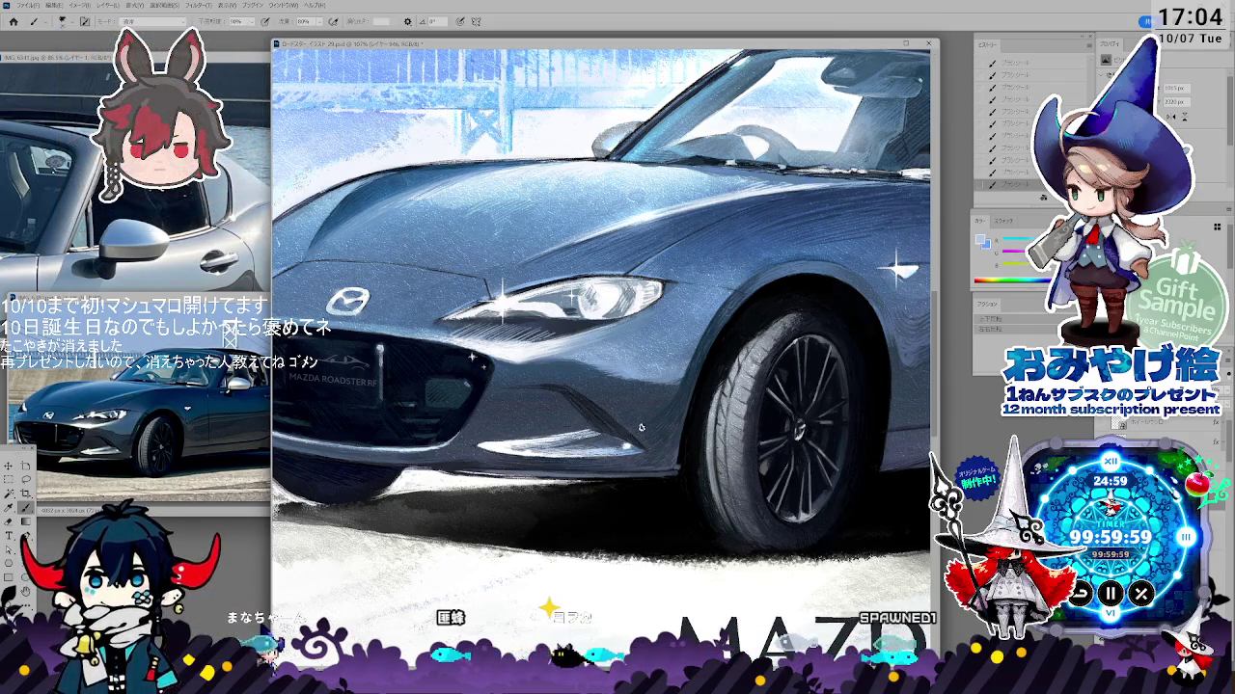
pyautogui.press('i')
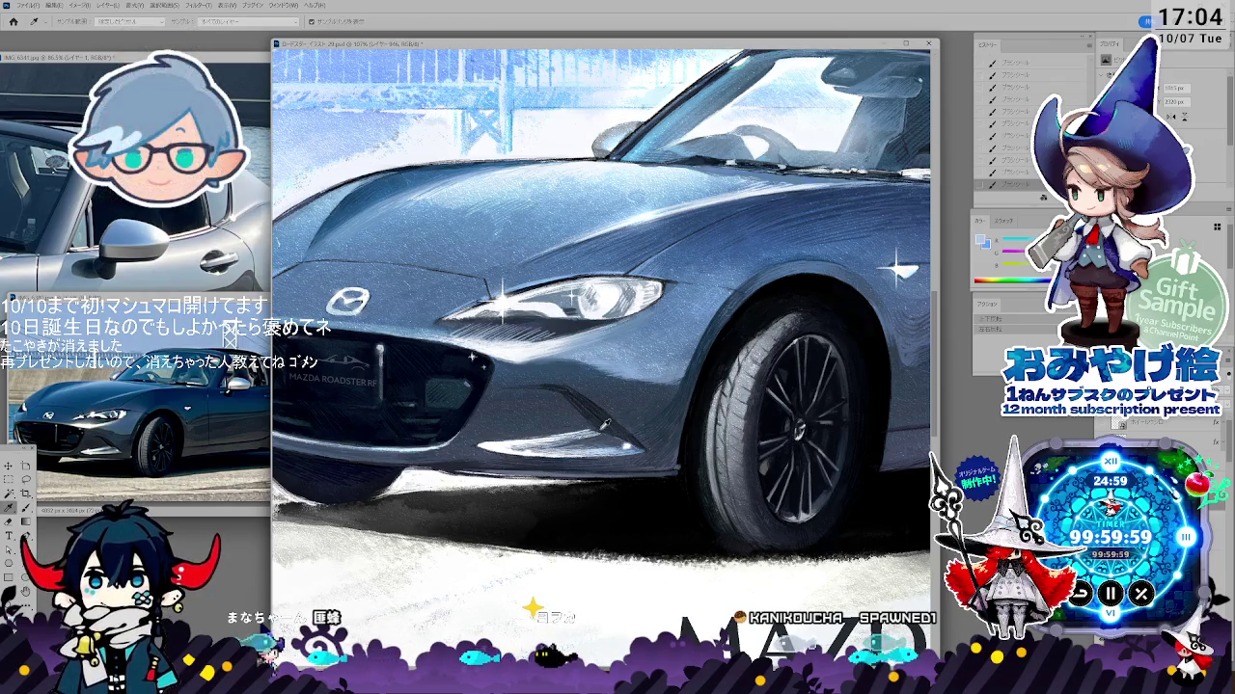
pyautogui.press('b')
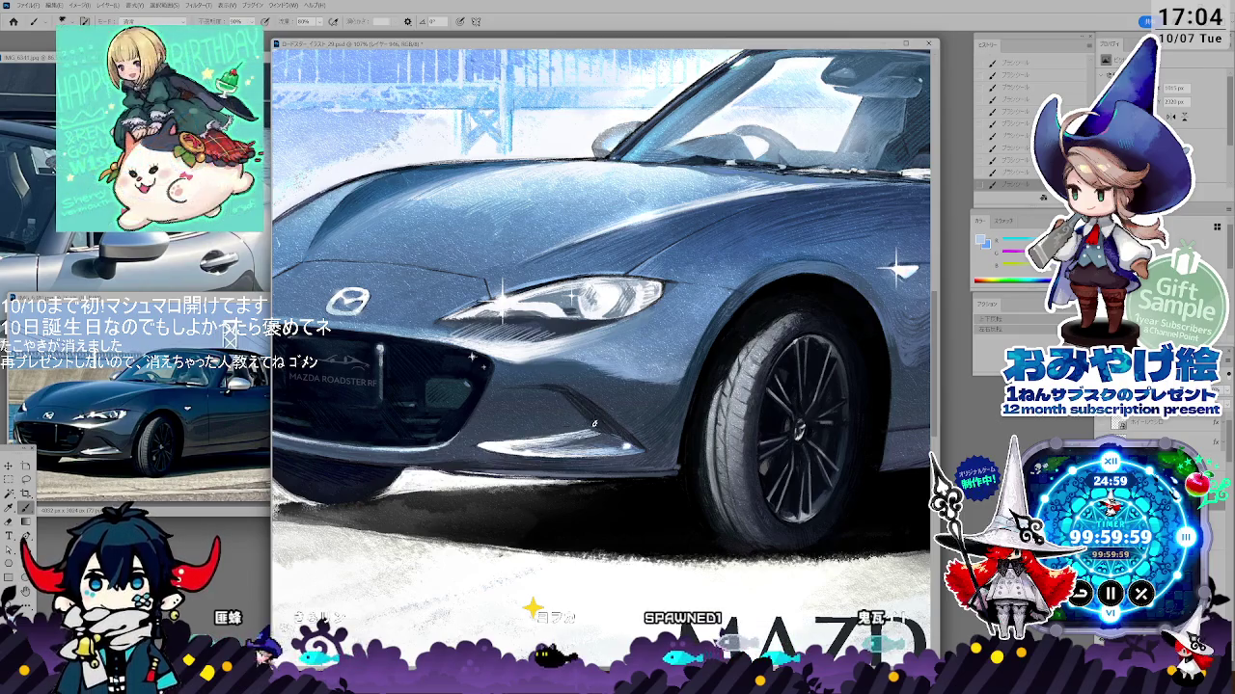
# - Pick a dark colour from the car and refine the bumper shading with brush and eraser
pyautogui.keyDown('alt'); pyautogui.click(604, 415); pyautogui.keyUp('alt')
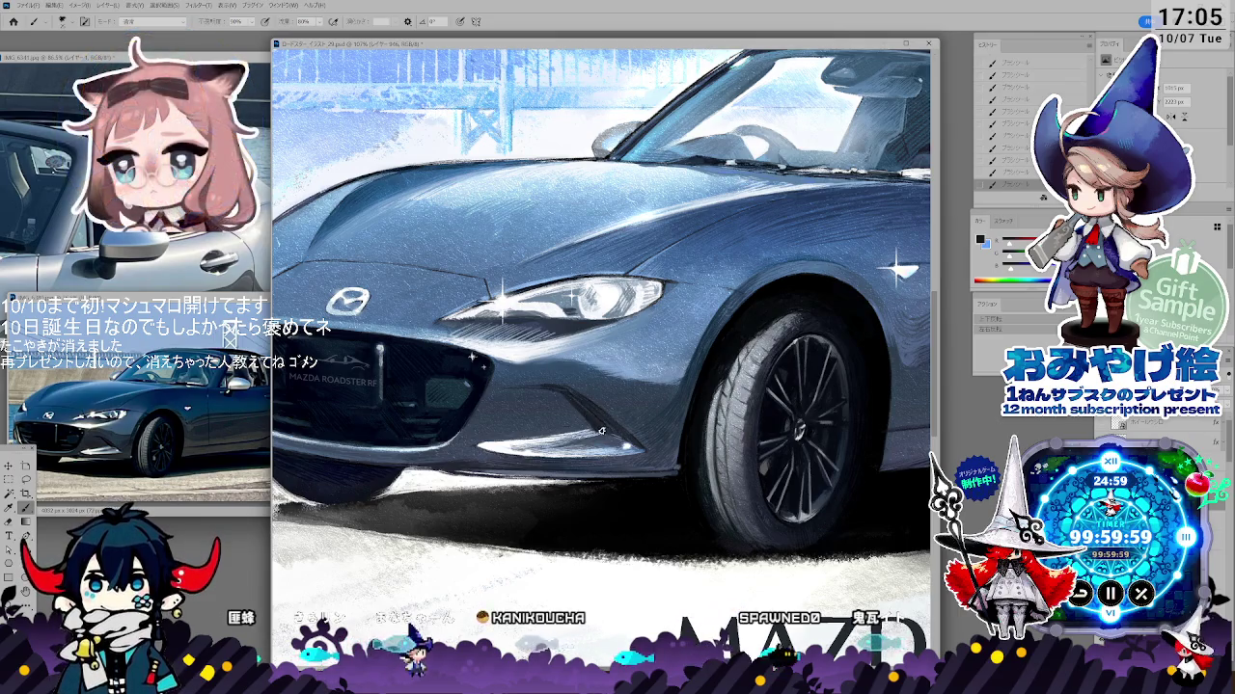
pyautogui.press('b')
pyautogui.press('e')
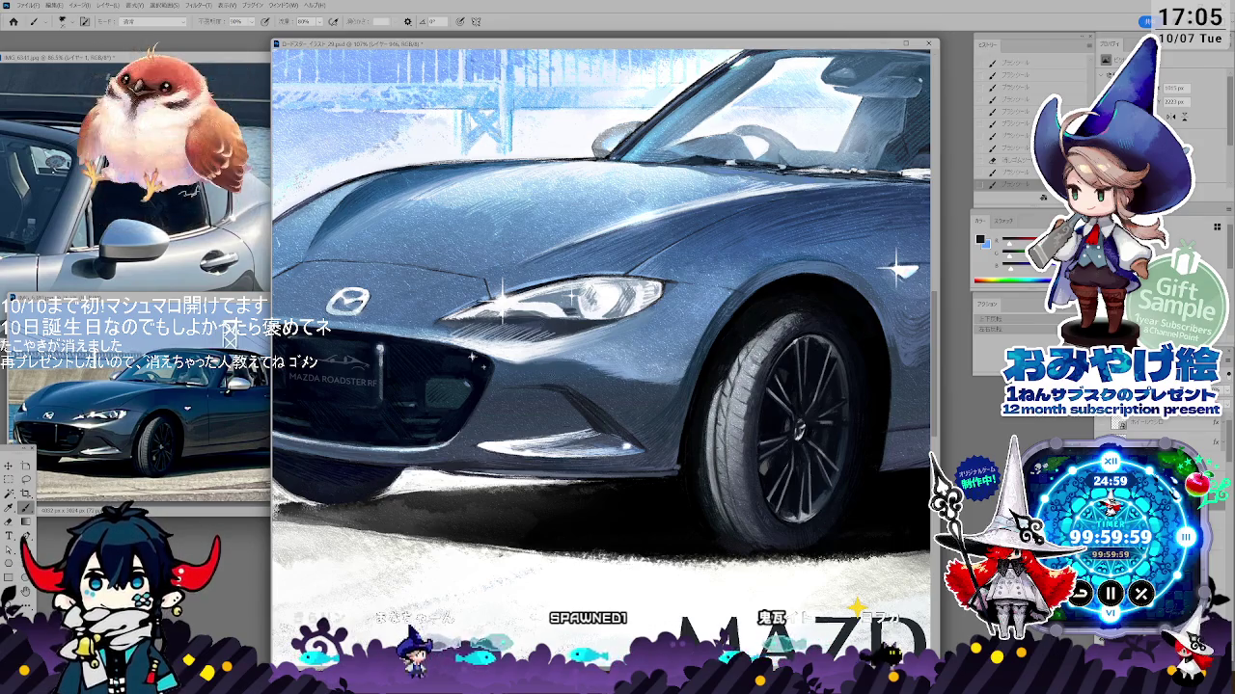
pyautogui.press('e')
pyautogui.press('b')
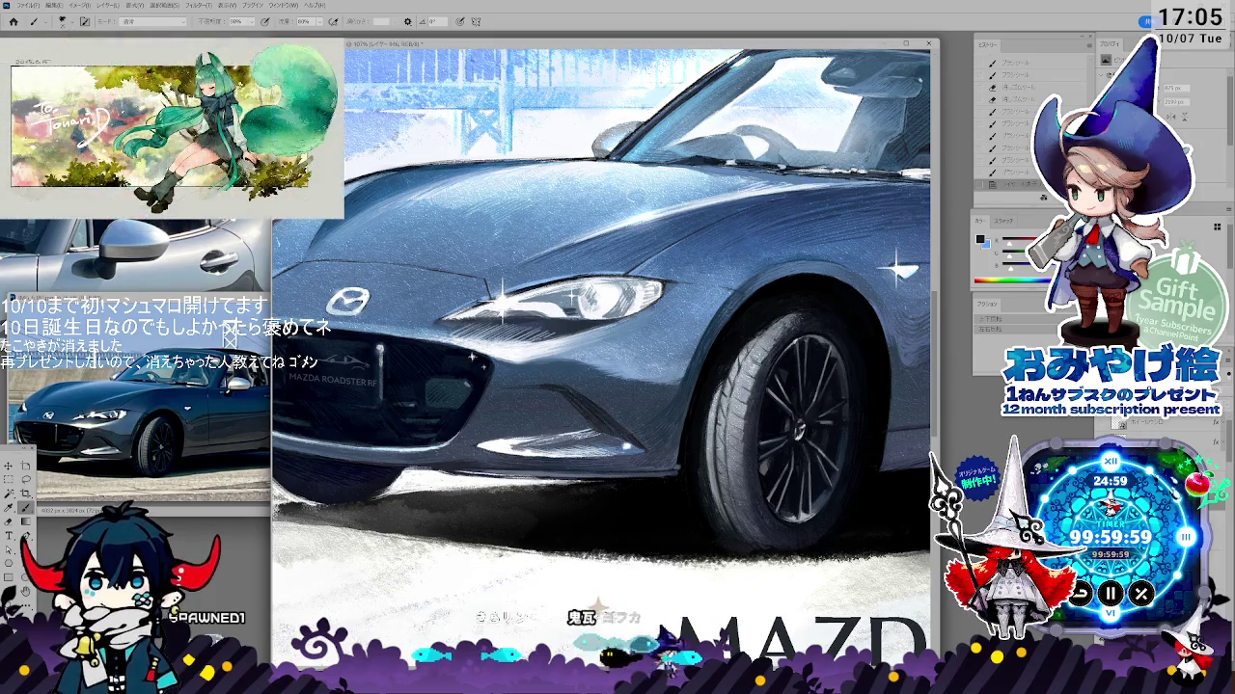
pyautogui.press('l')
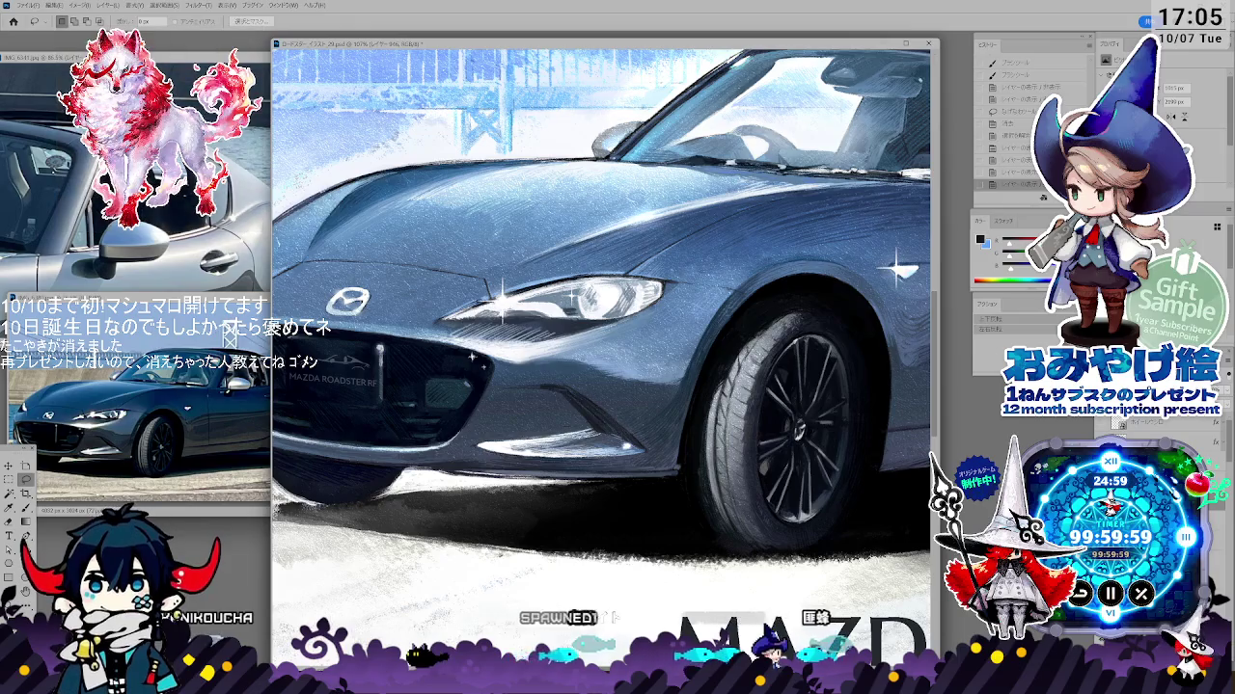
# - Sample the bumper's dark and mid greys and repaint the lower body shading
pyautogui.press('i')
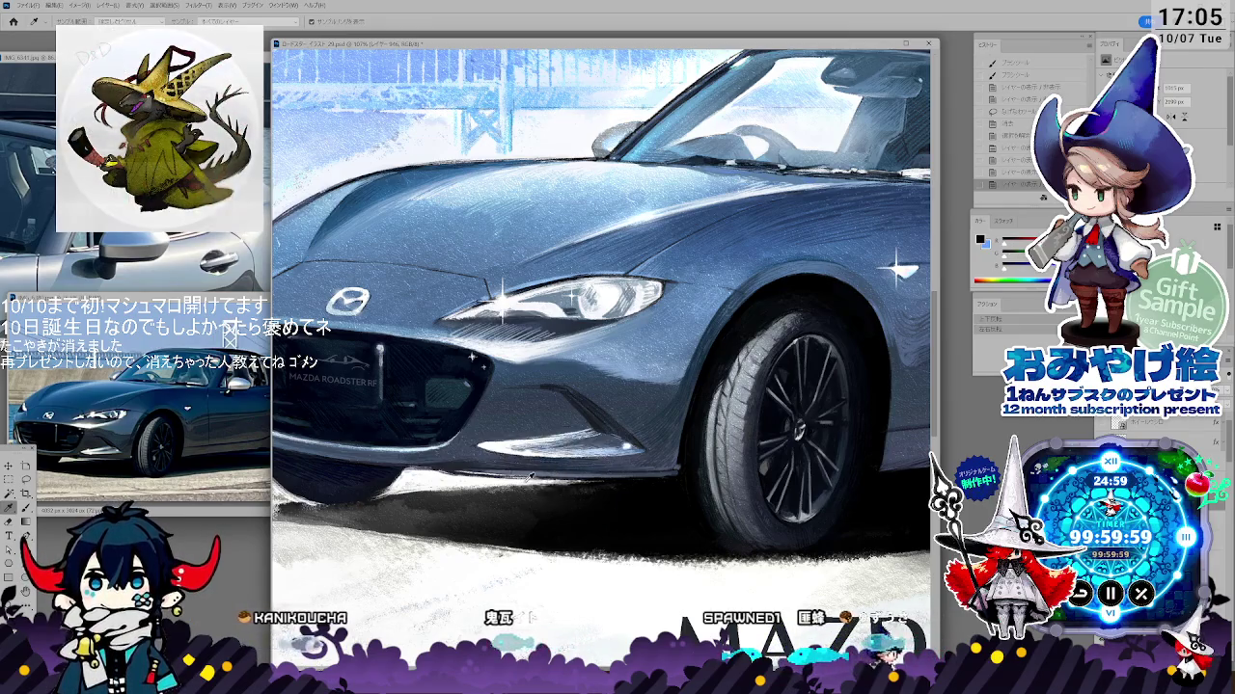
pyautogui.press('b')
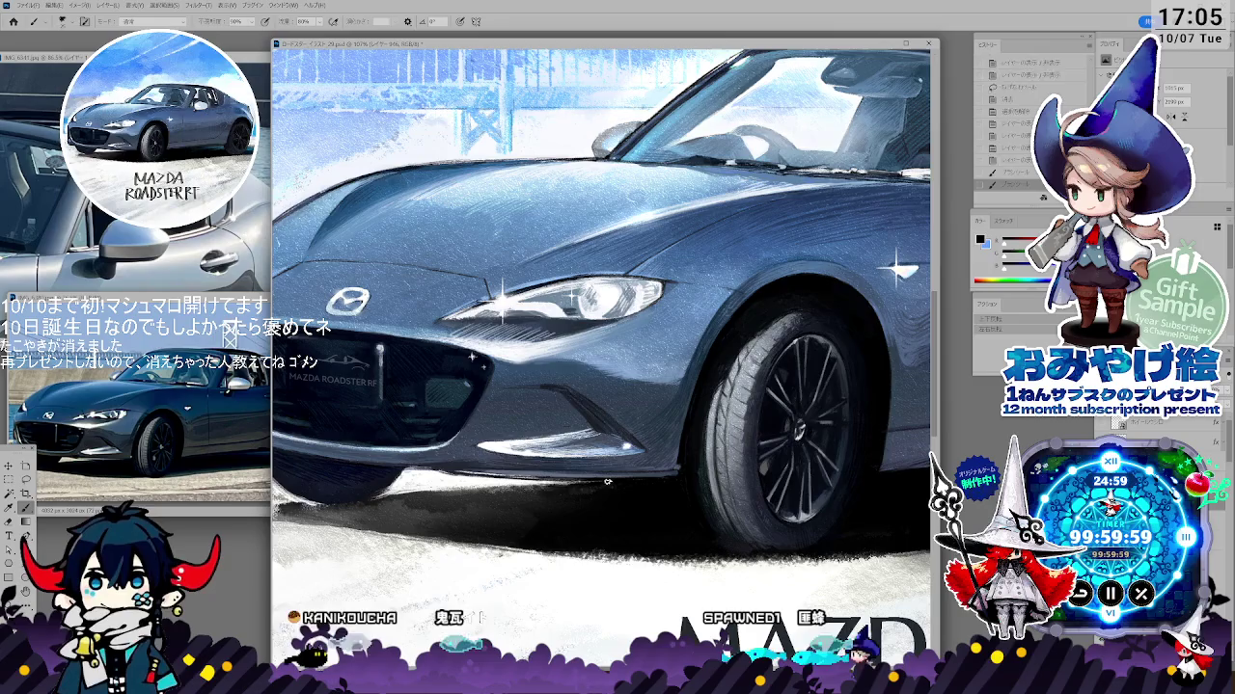
pyautogui.press('i')
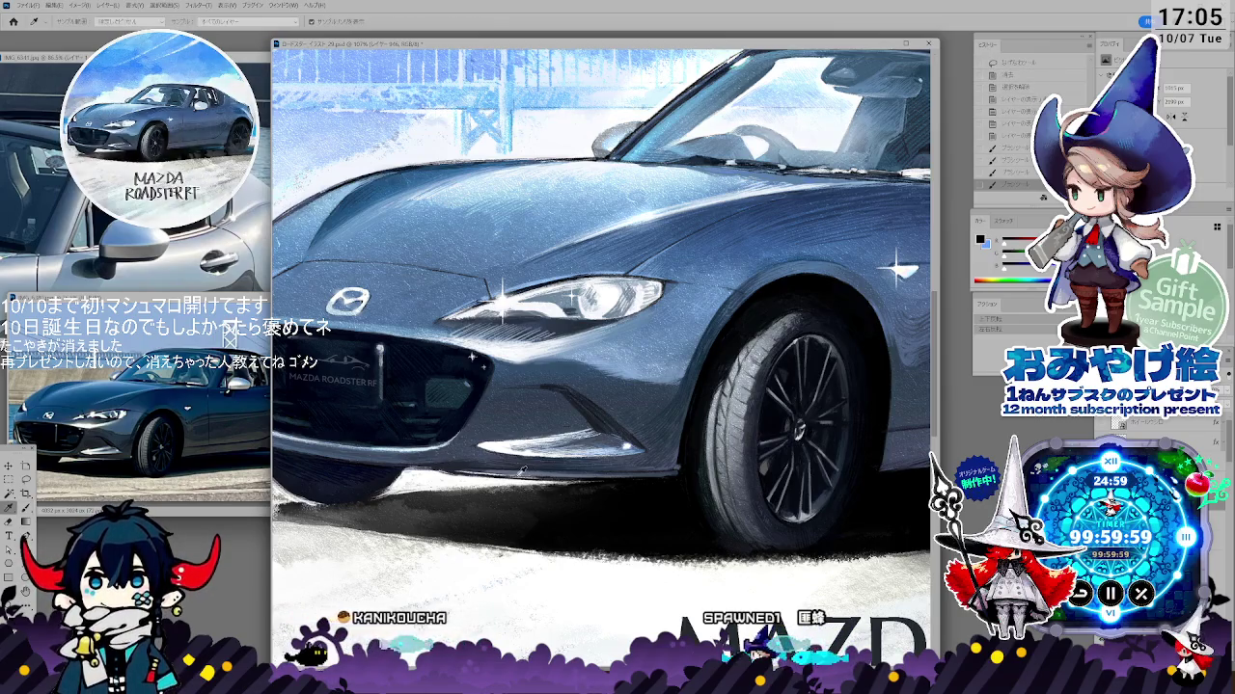
pyautogui.click(500, 470)
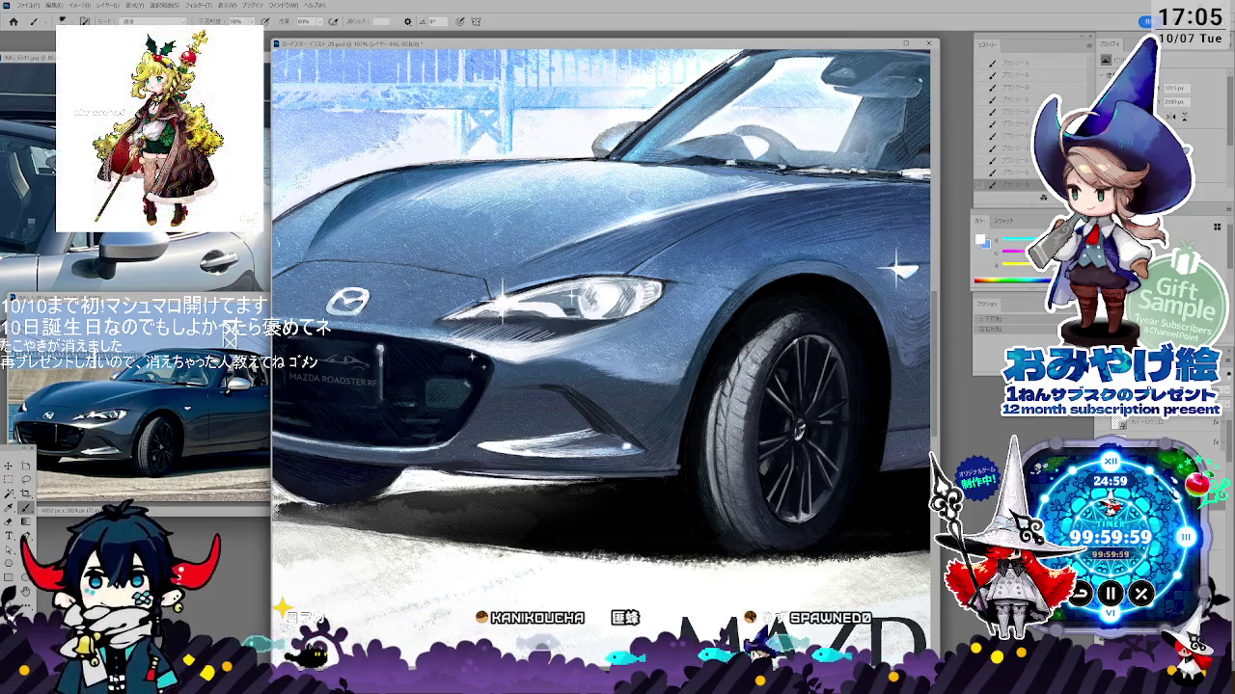
pyautogui.keyDown('alt'); pyautogui.click(476, 474); pyautogui.keyUp('alt')
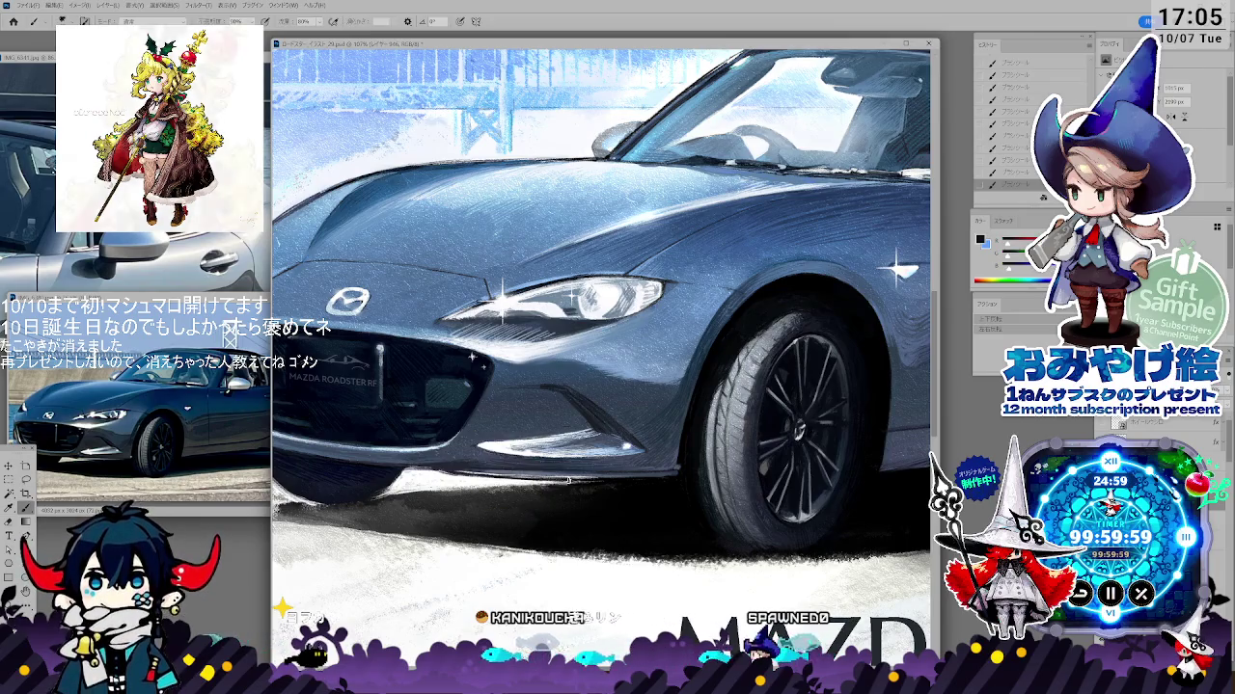
pyautogui.press('alt')
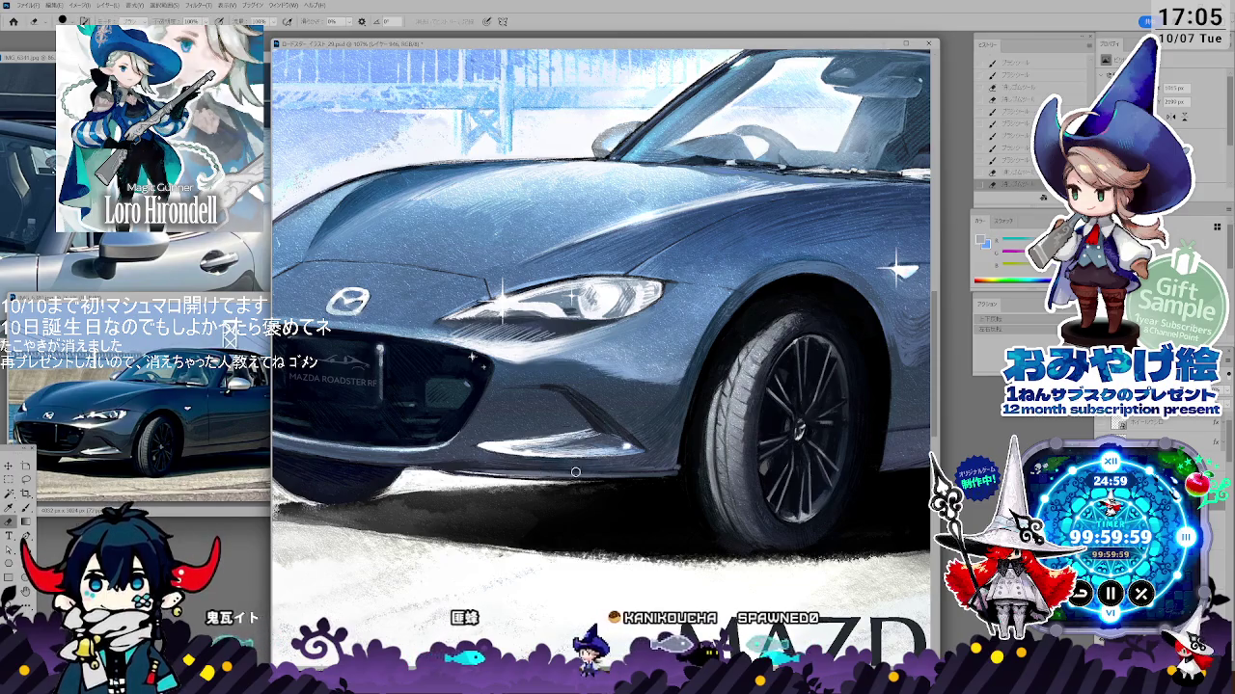
pyautogui.press('i')
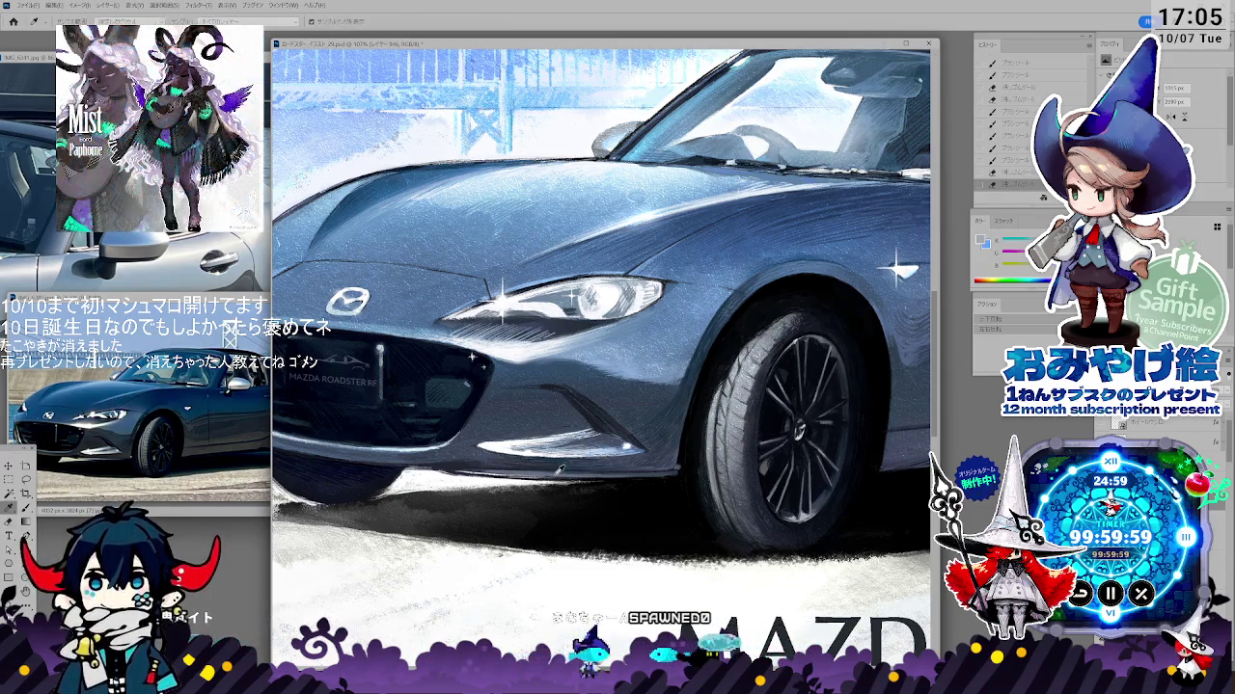
pyautogui.click(504, 461)
pyautogui.press('b')
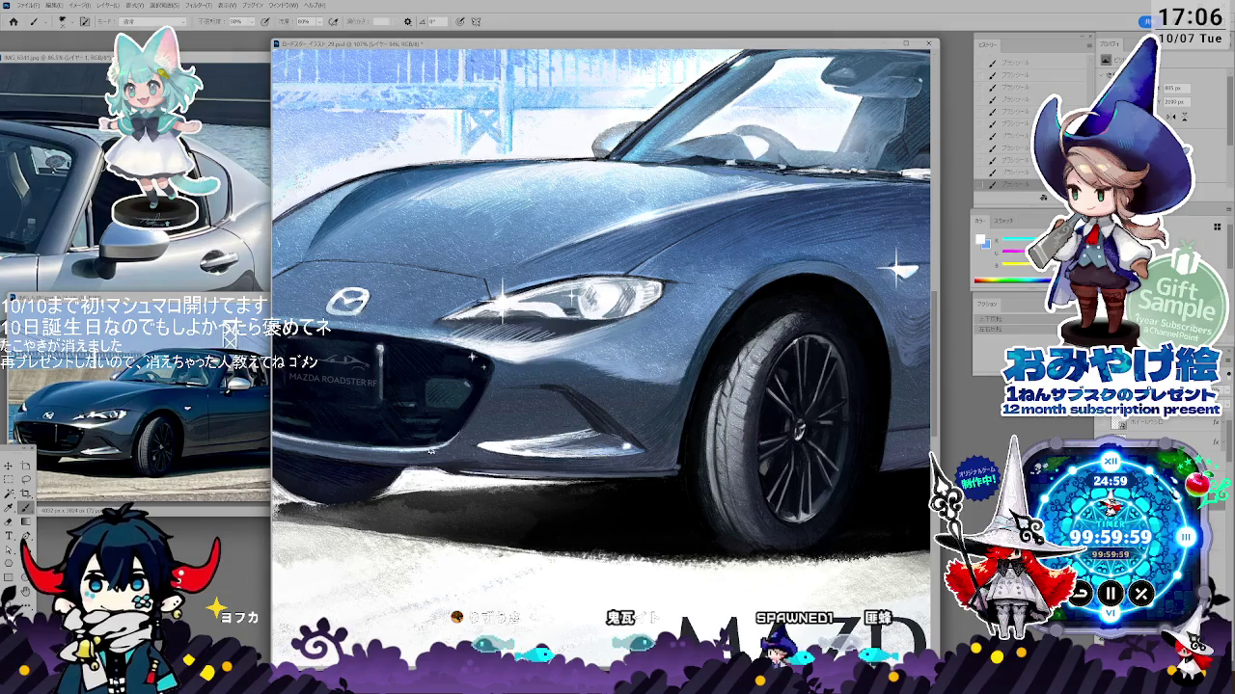
pyautogui.moveTo(598, 337); pyautogui.dragTo(735, 311)
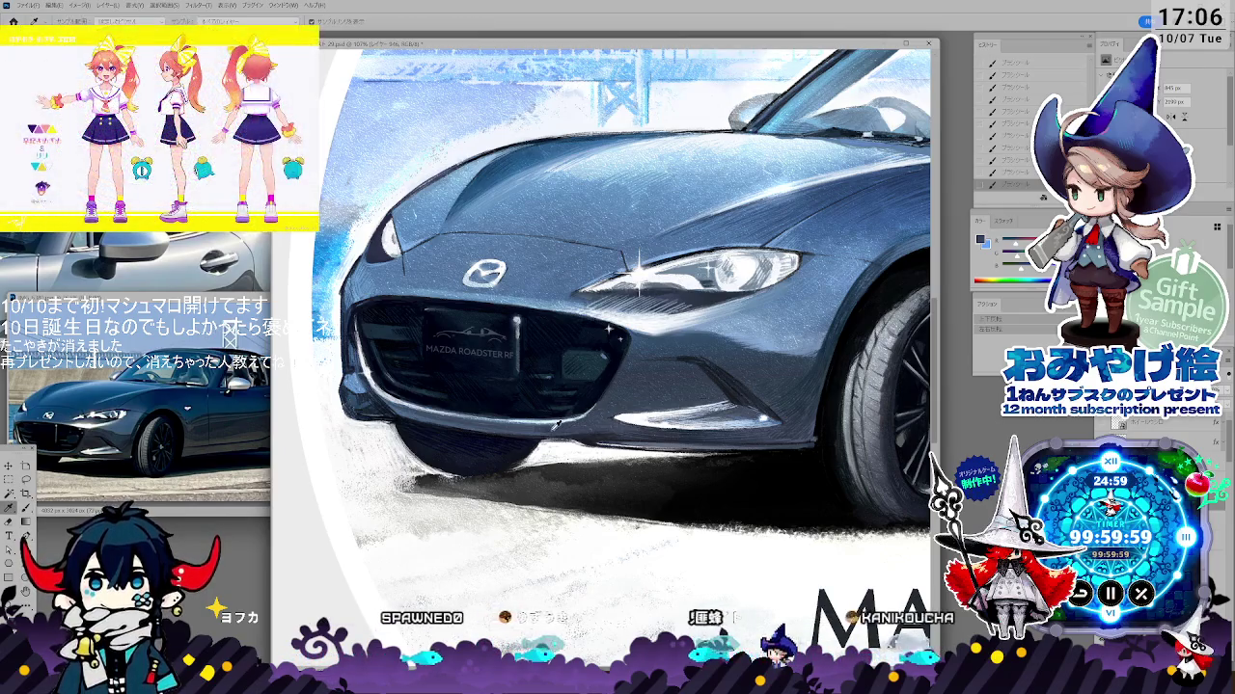
# - Pick up the bumper colour and check the car against the reference photo
pyautogui.keyDown('alt'); pyautogui.click(550, 431); pyautogui.keyUp('alt')
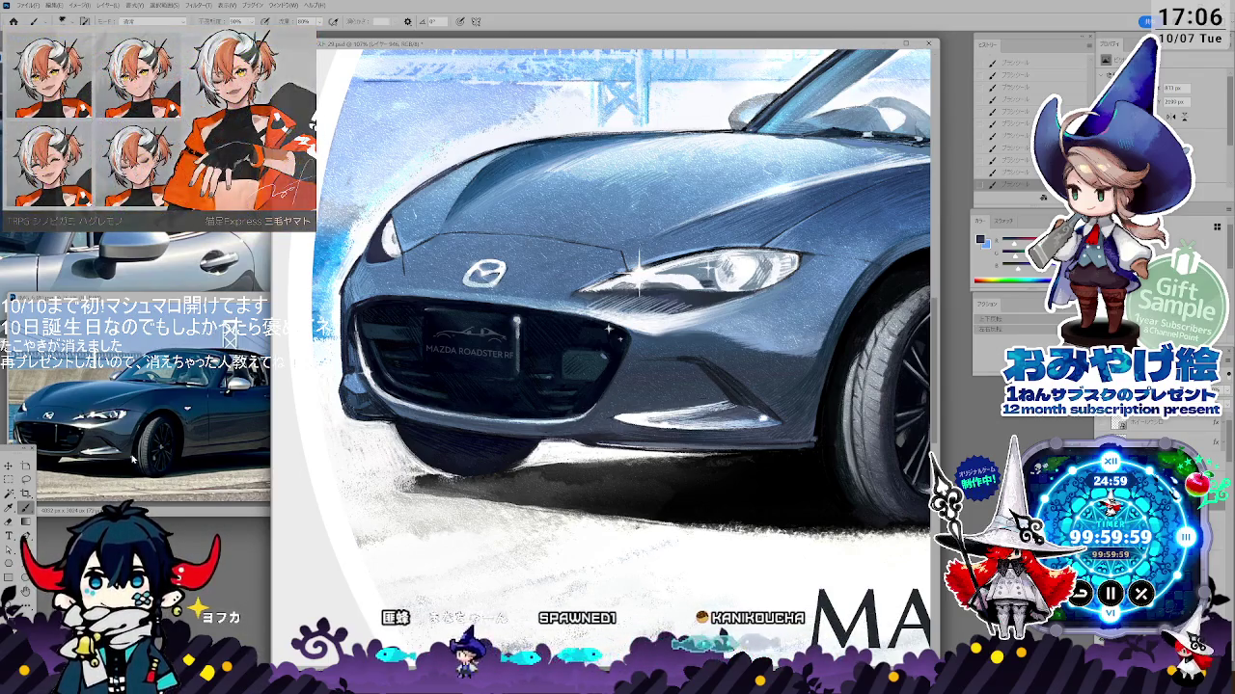
pyautogui.moveTo(130, 455); pyautogui.dragTo(215, 445)
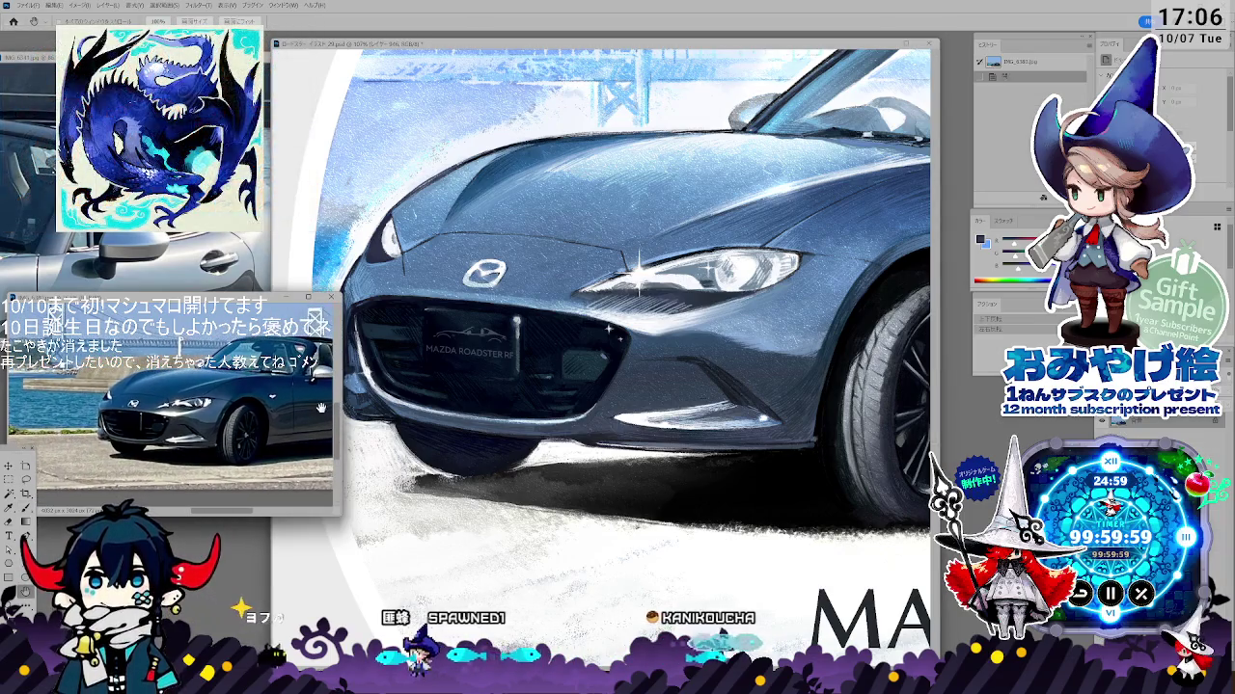
pyautogui.click(600, 440)
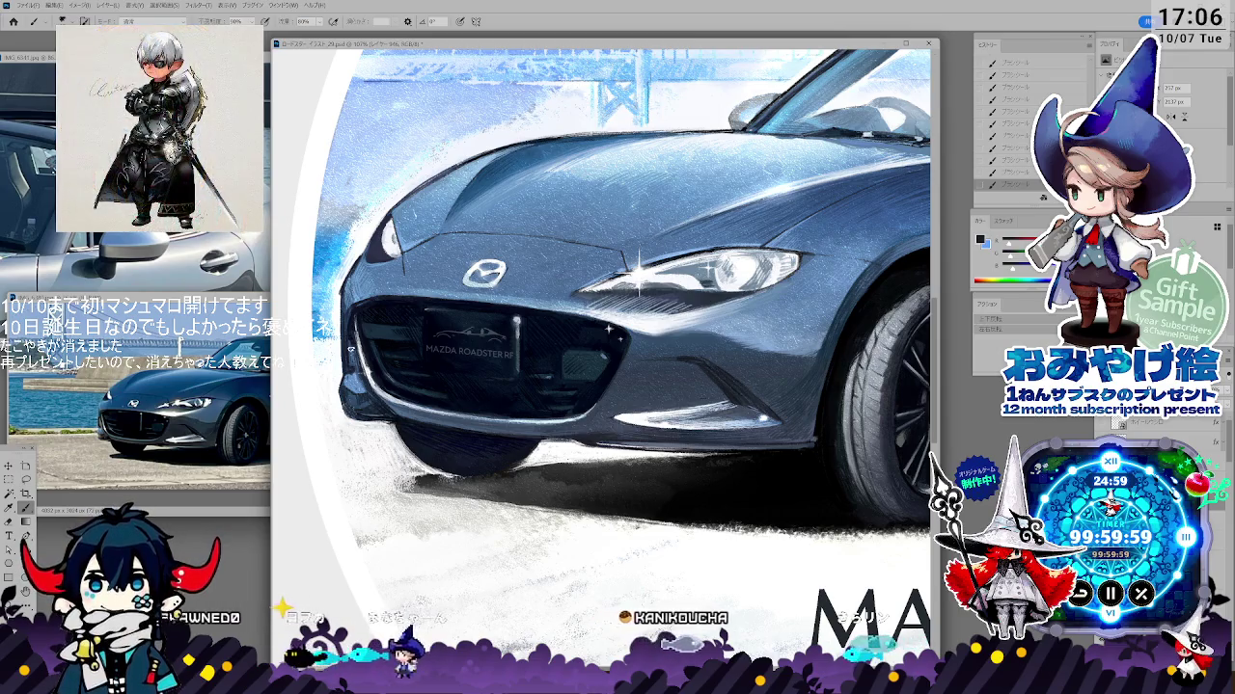
pyautogui.press('e')
pyautogui.press('i')
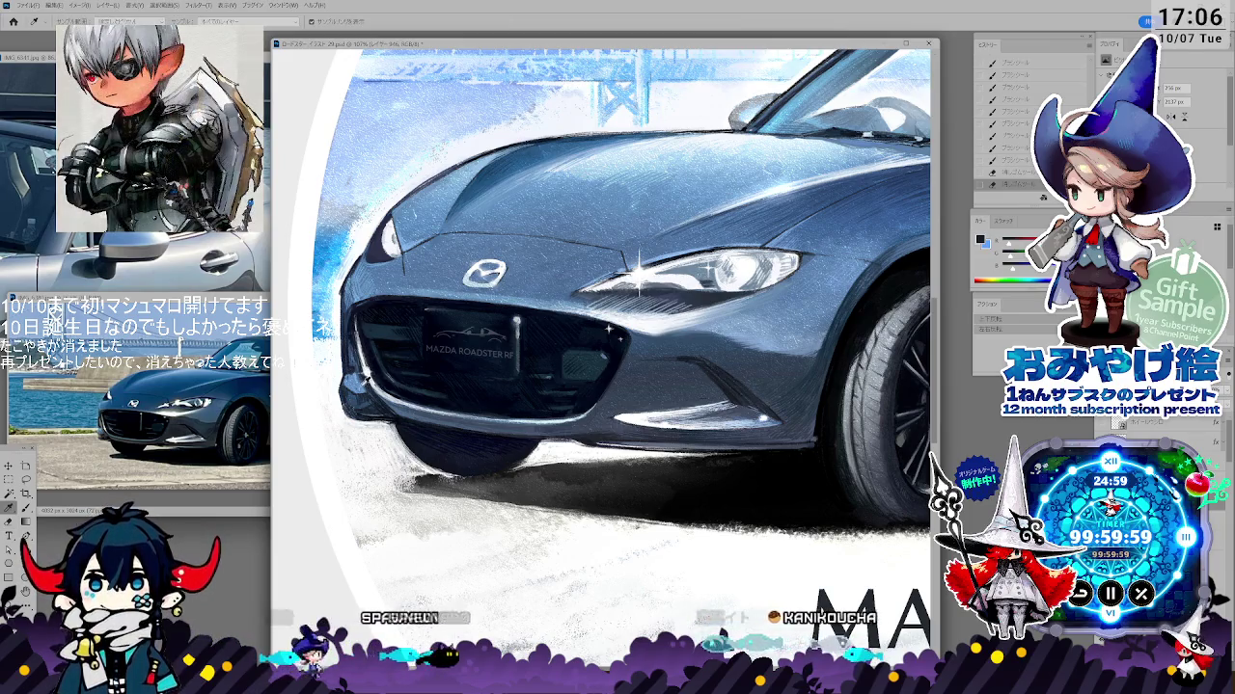
pyautogui.press('b')
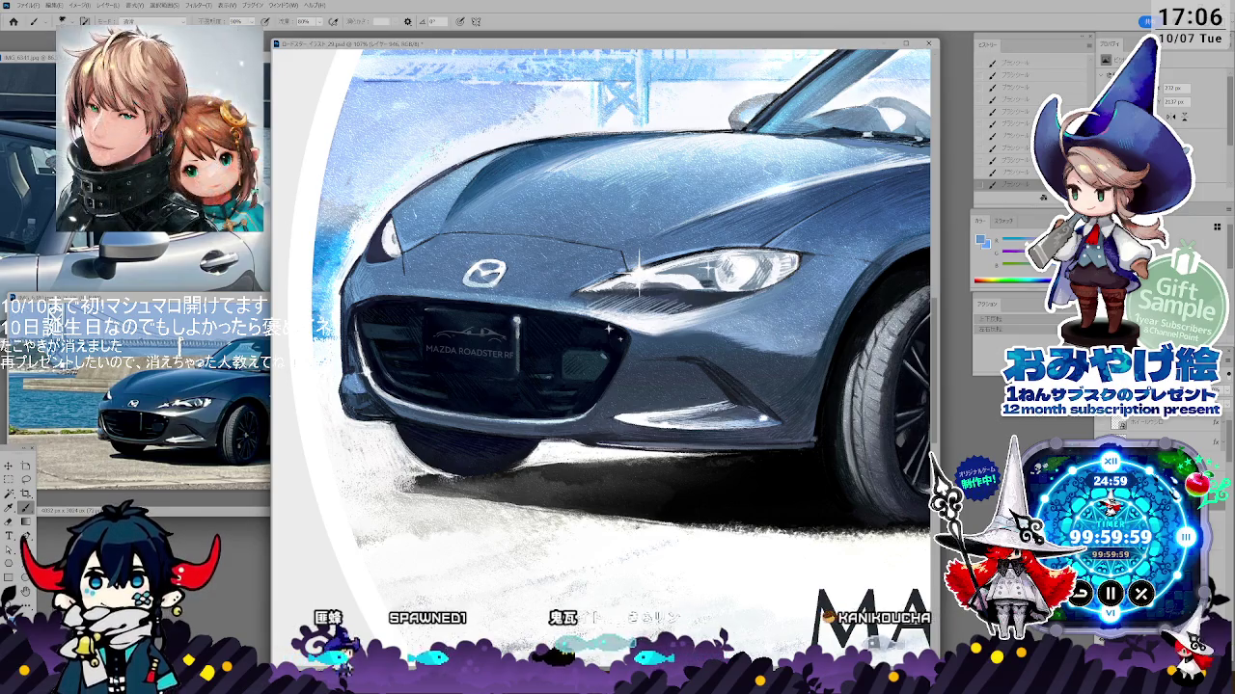
# - Sample light blues from the car's left edge and front and paint the front-end shading
pyautogui.press('i')
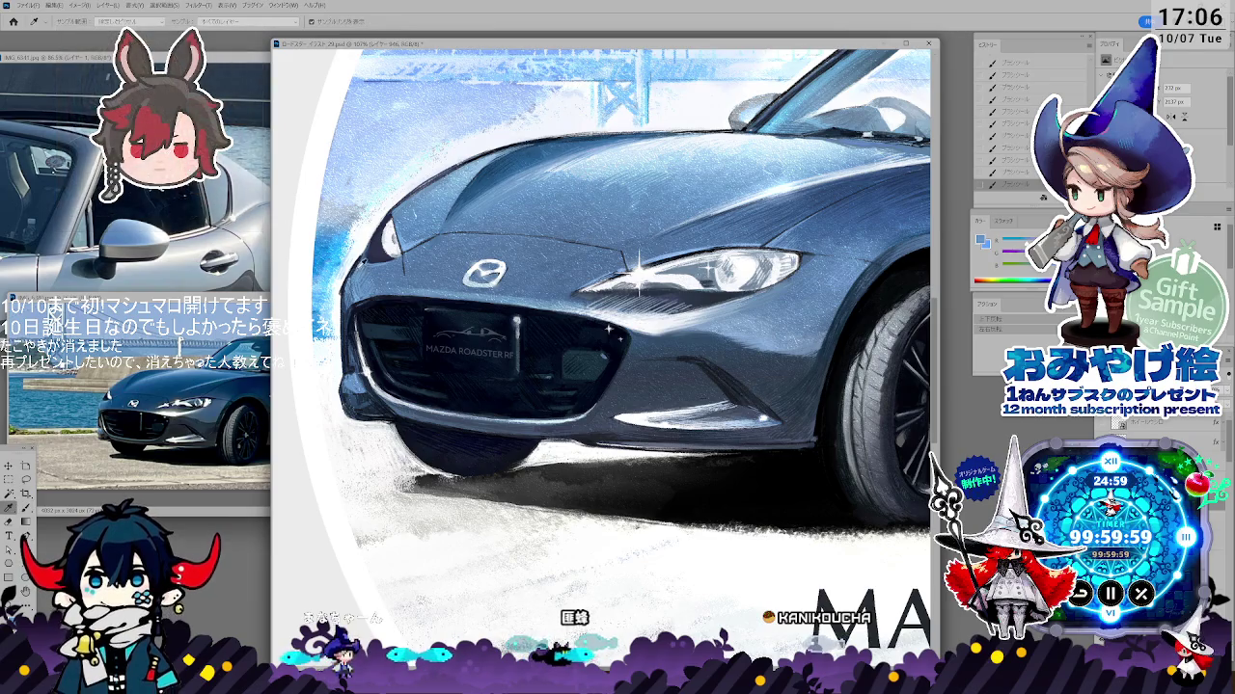
pyautogui.press('b')
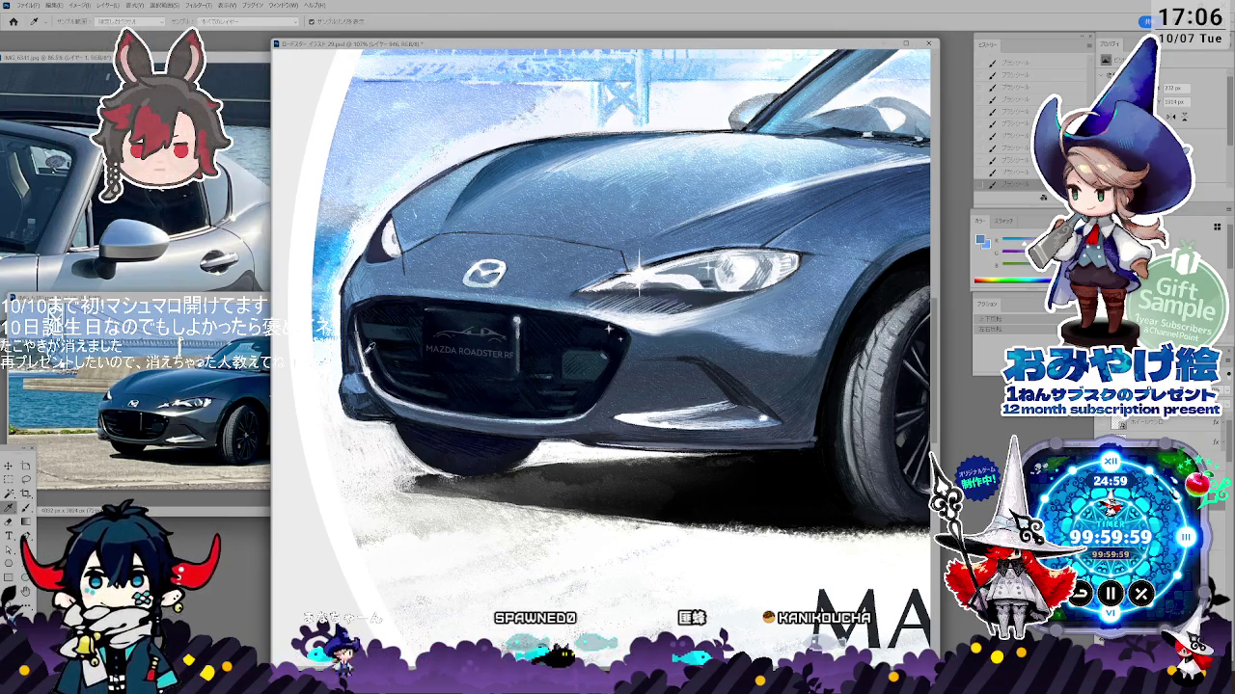
pyautogui.press('b')
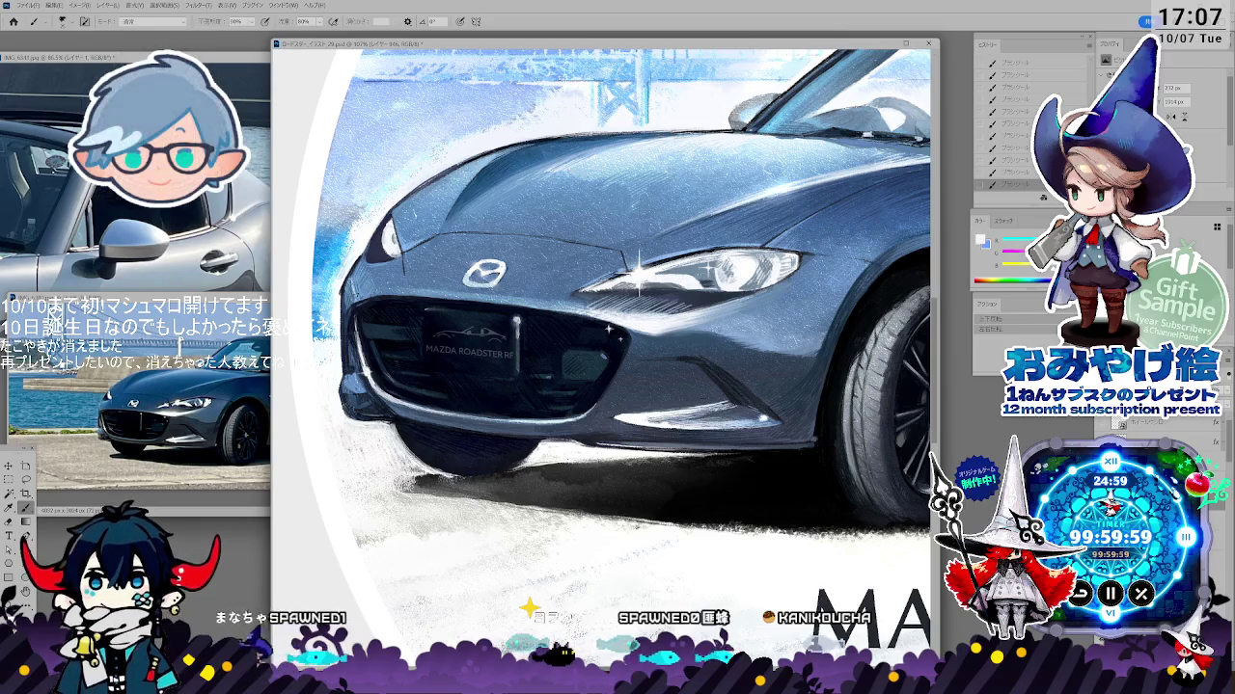
pyautogui.keyDown('alt'); pyautogui.click(352, 286); pyautogui.keyUp('alt')
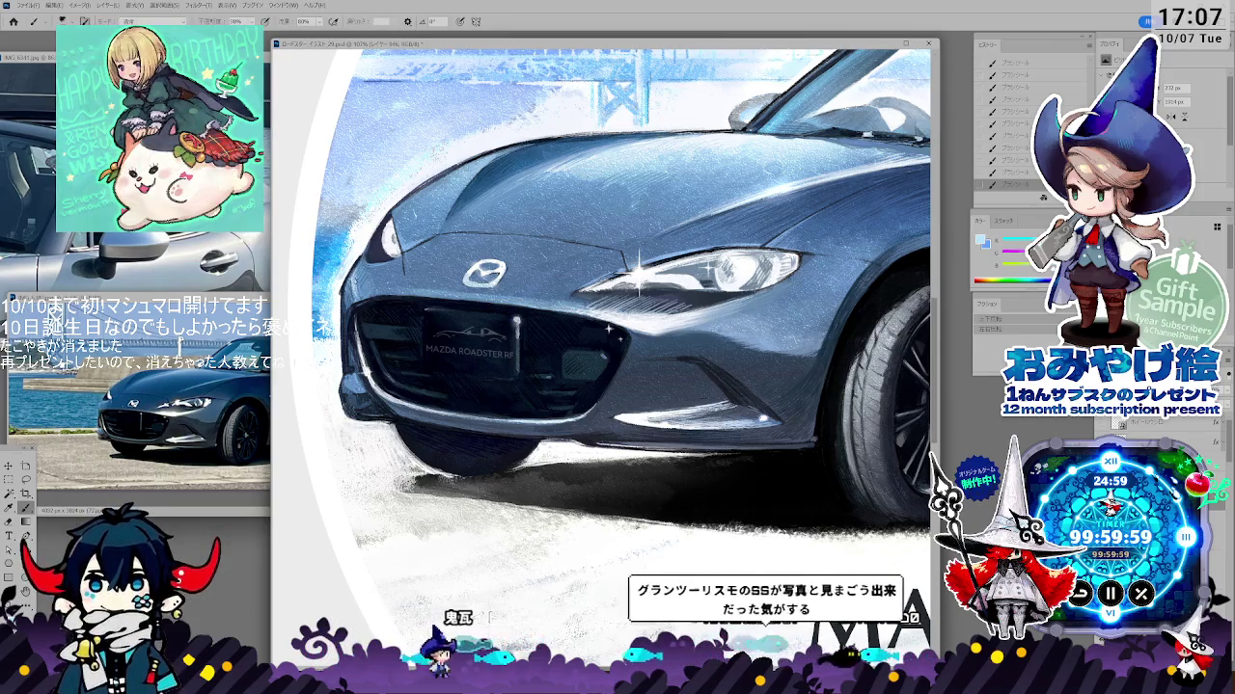
pyautogui.press('i')
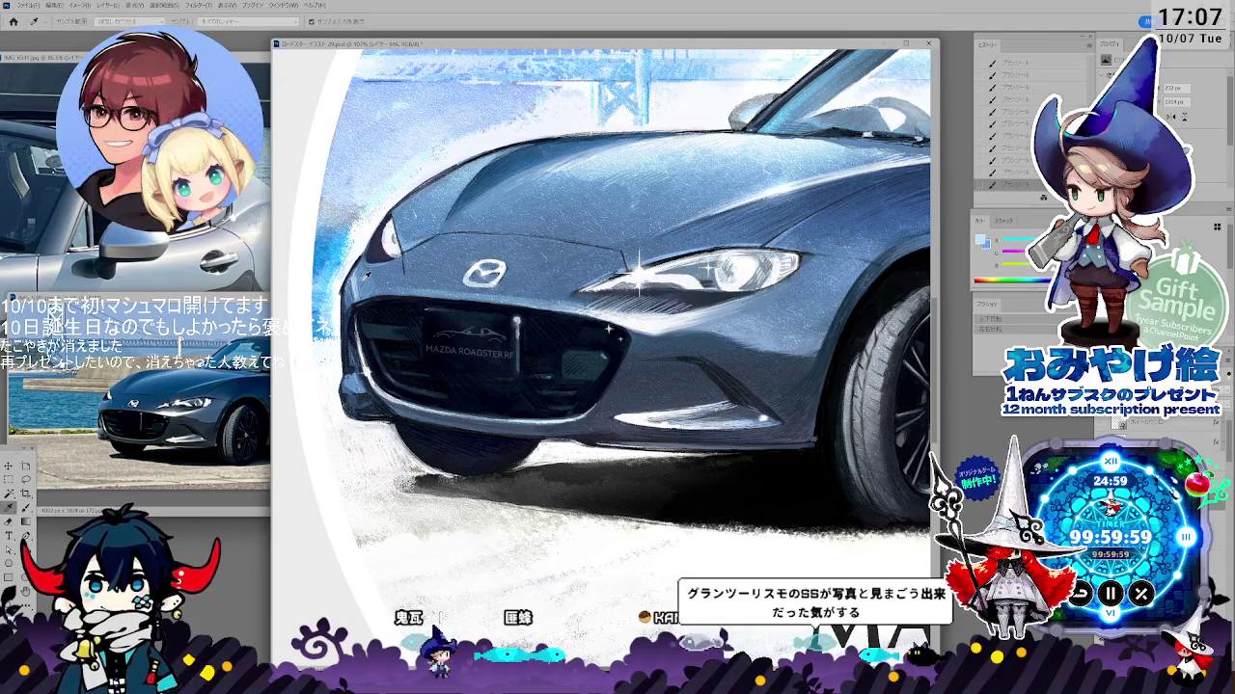
pyautogui.click(365, 281)
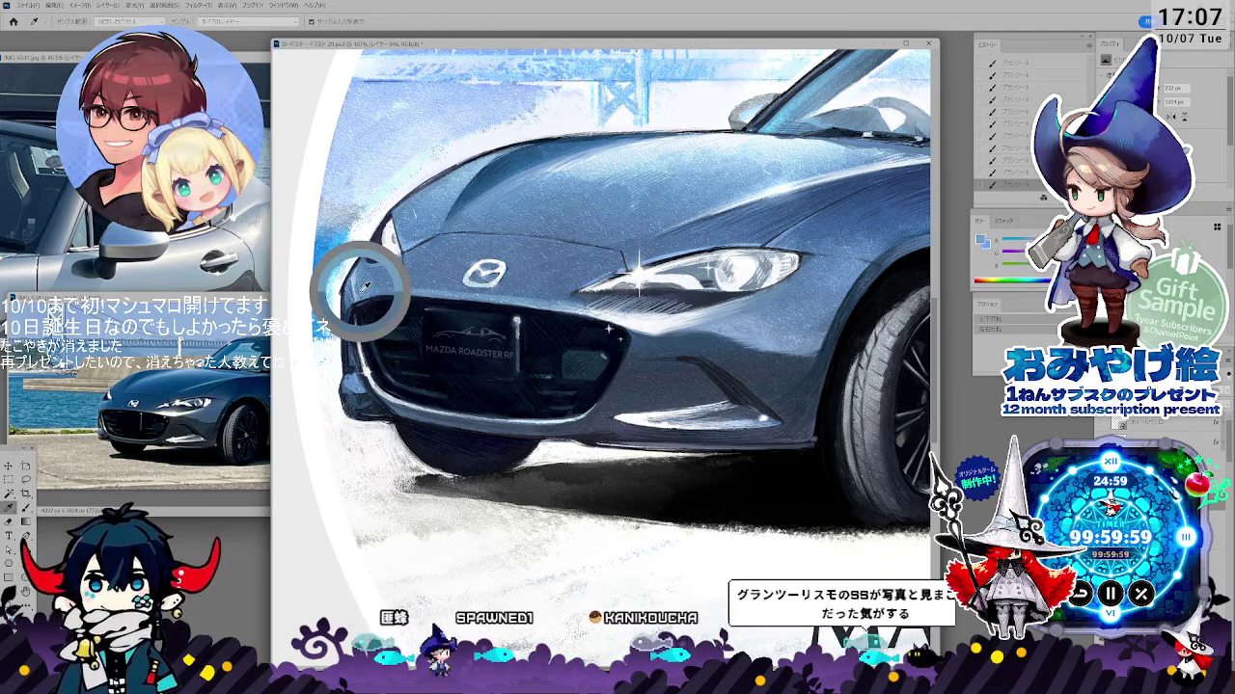
pyautogui.press('b')
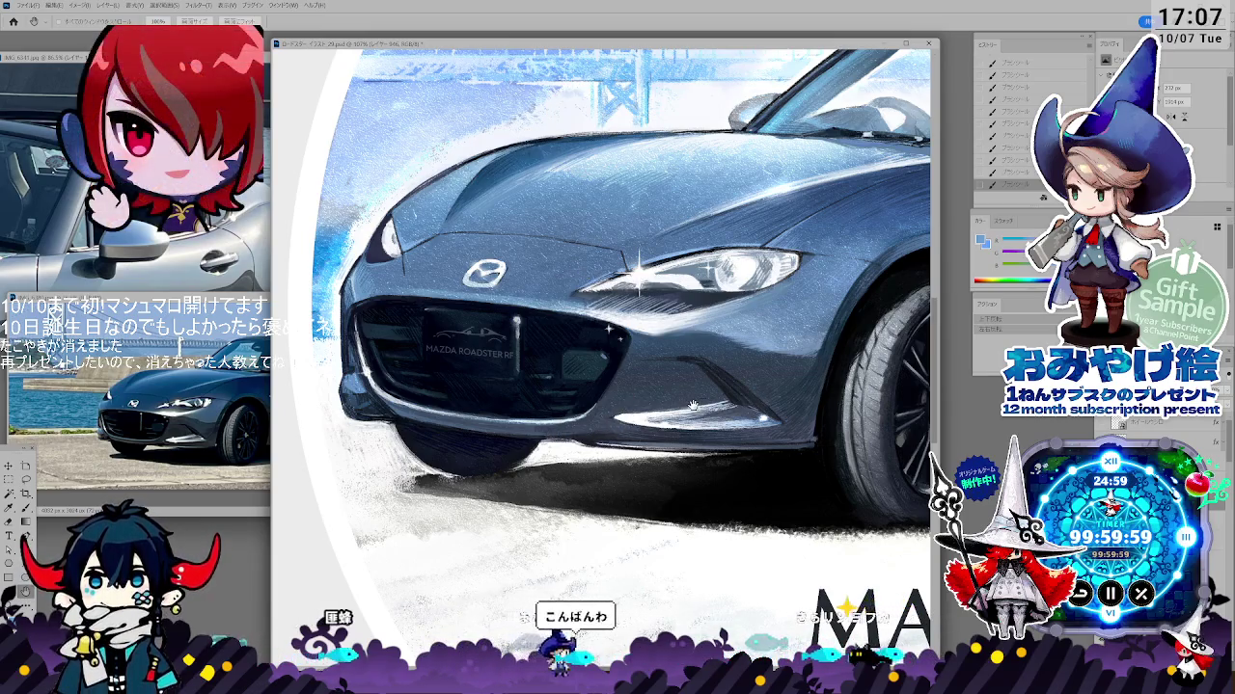
pyautogui.moveTo(693, 405)
pyautogui.mouseDown()
pyautogui.moveTo(660, 474)
pyautogui.moveTo(642, 480)
pyautogui.mouseUp()
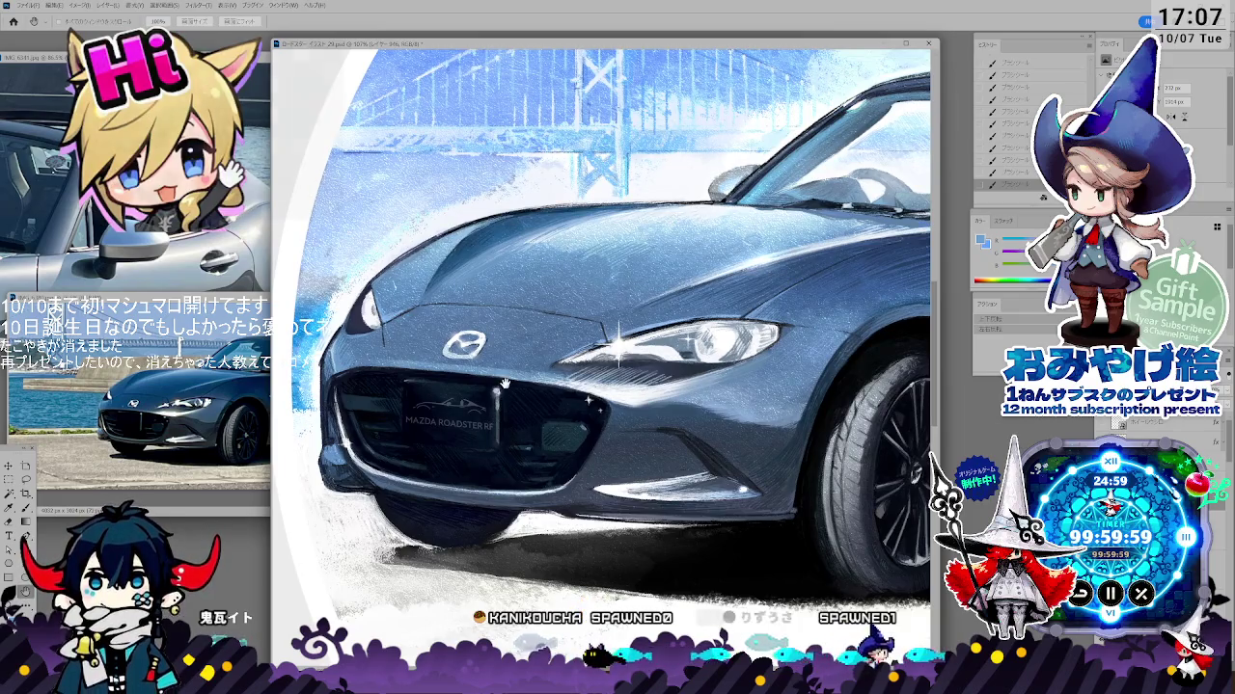
pyautogui.press('i')
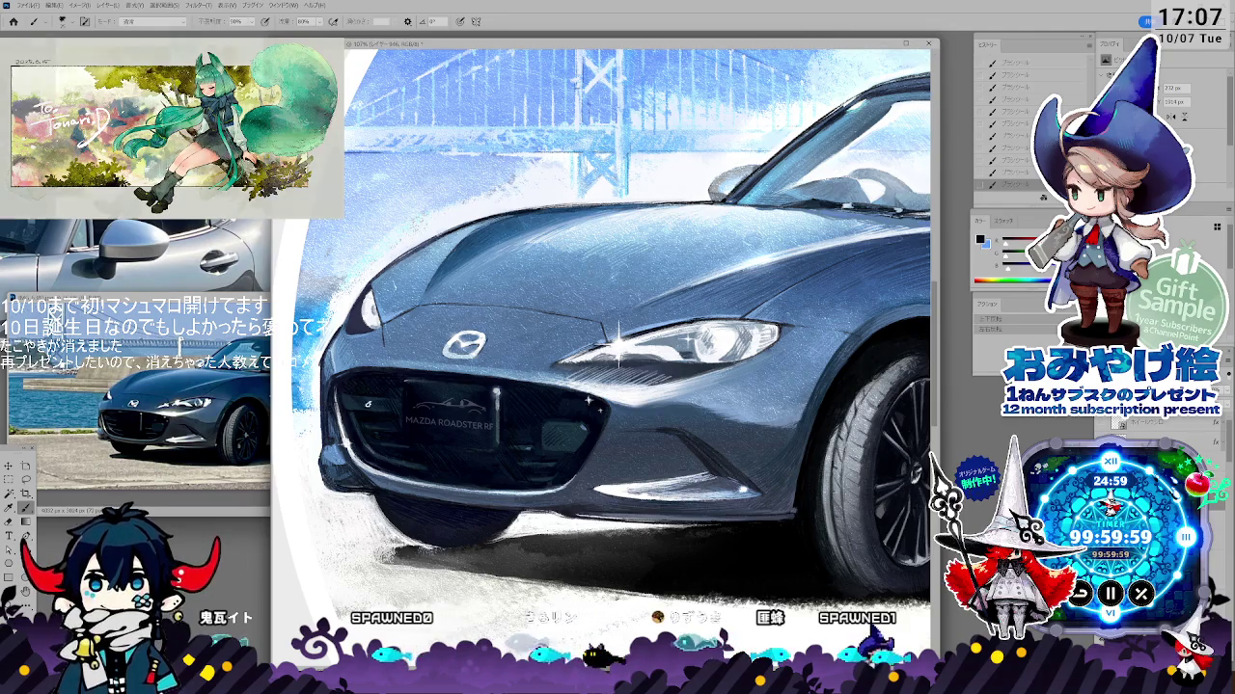
# - Make small grille and bumper corrections, alternating picked colours with painting
pyautogui.press('i')
pyautogui.press('b')
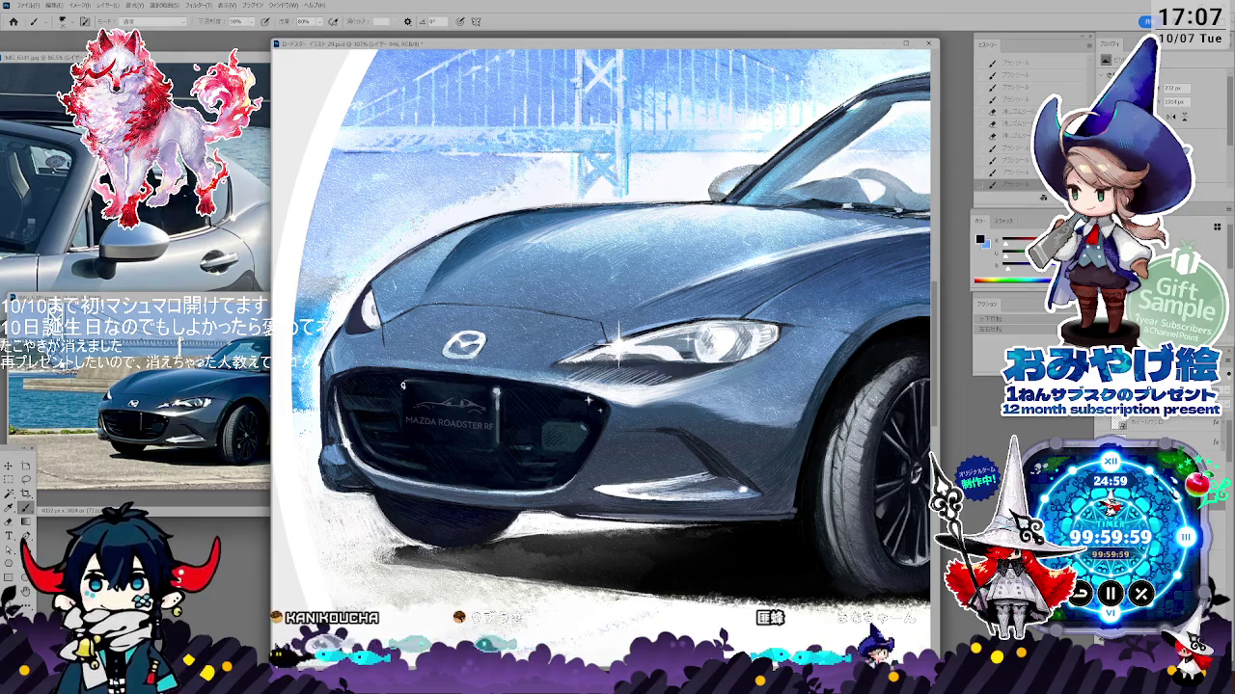
pyautogui.press('i')
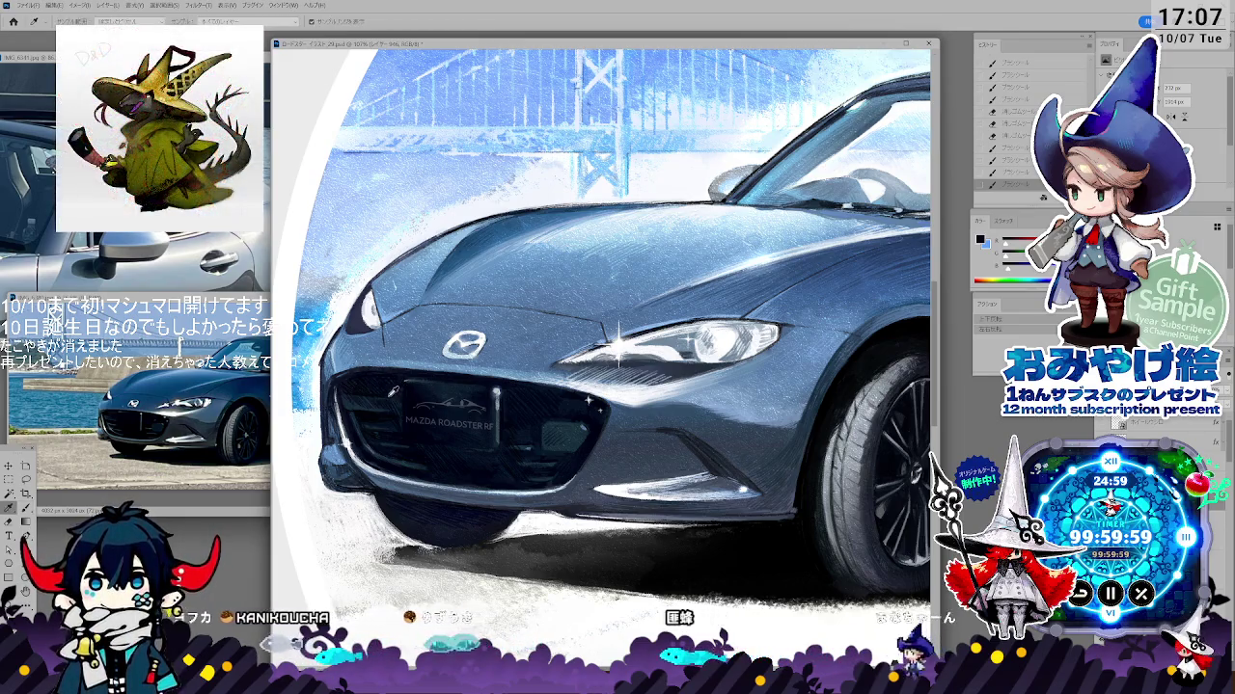
pyautogui.press('b')
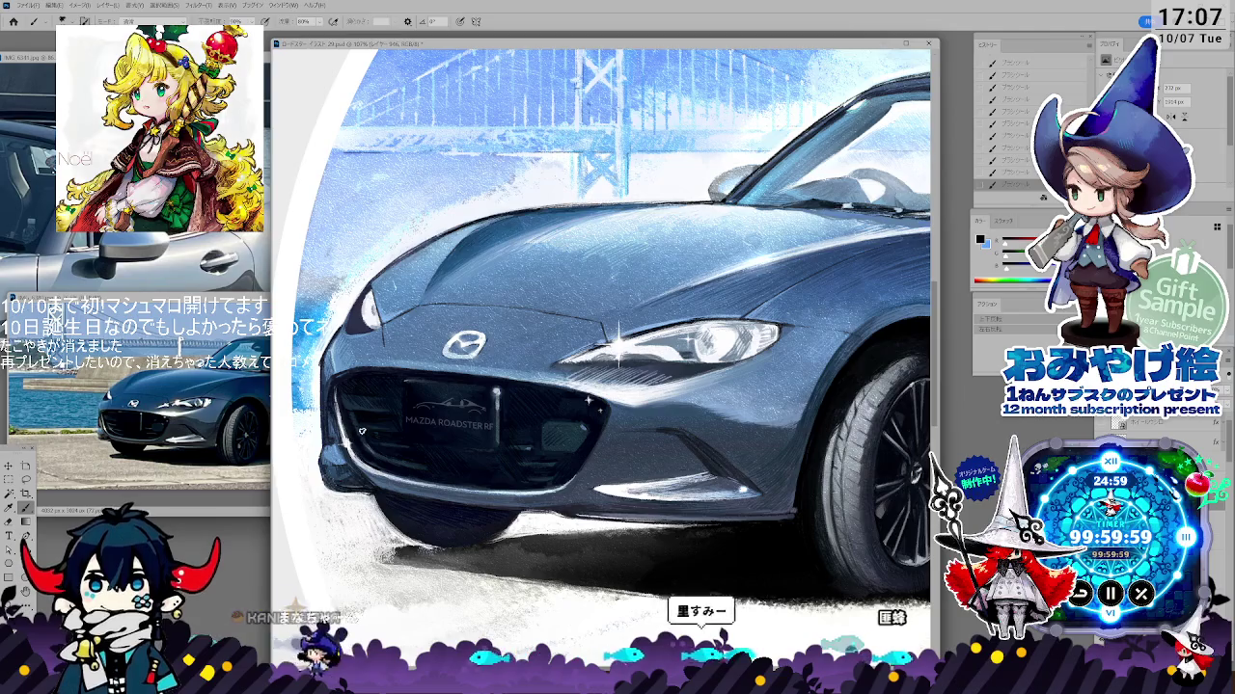
pyautogui.press('i')
pyautogui.press('b')
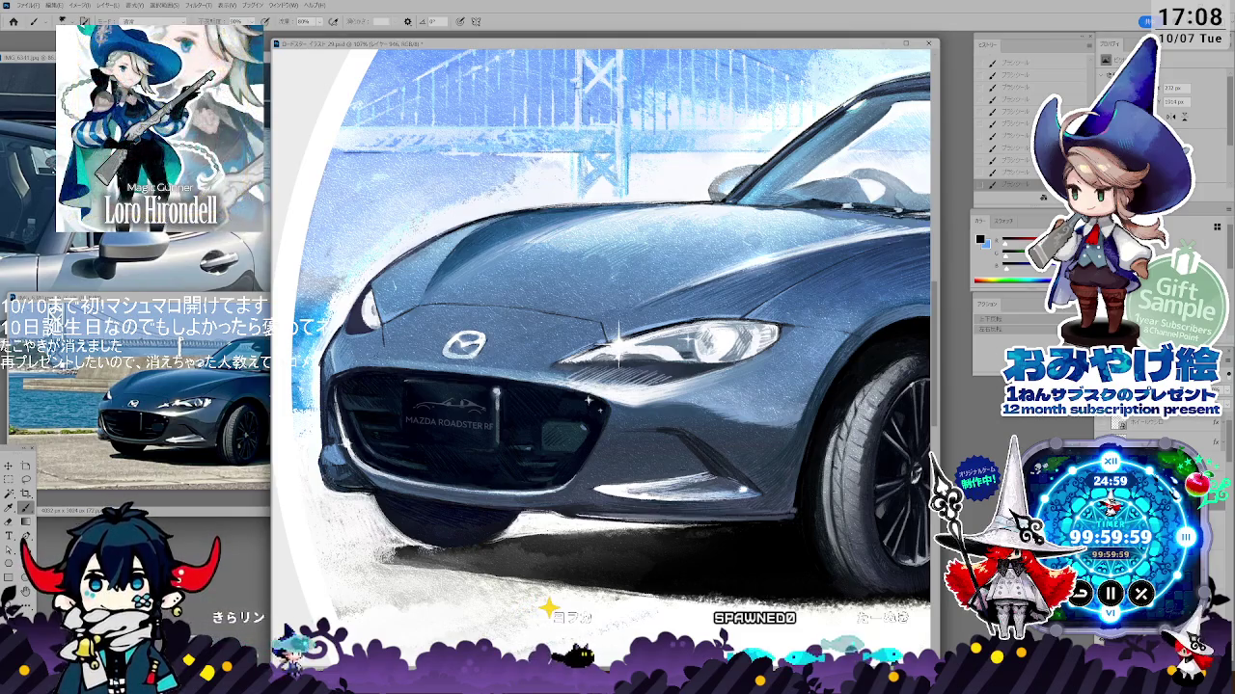
pyautogui.press('b')
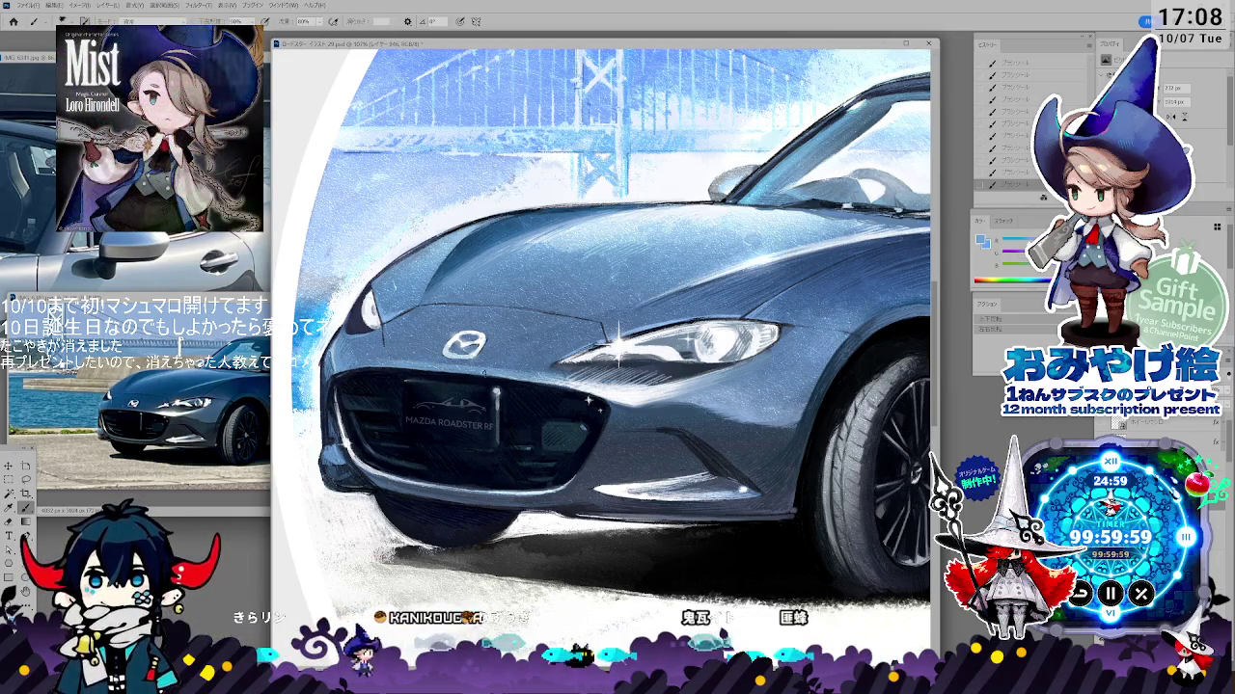
pyautogui.press('alt')
# - Sample body colours and dab paint touch-ups onto the headlight area
pyautogui.keyDown('alt'); pyautogui.click(581, 370); pyautogui.keyUp('alt')
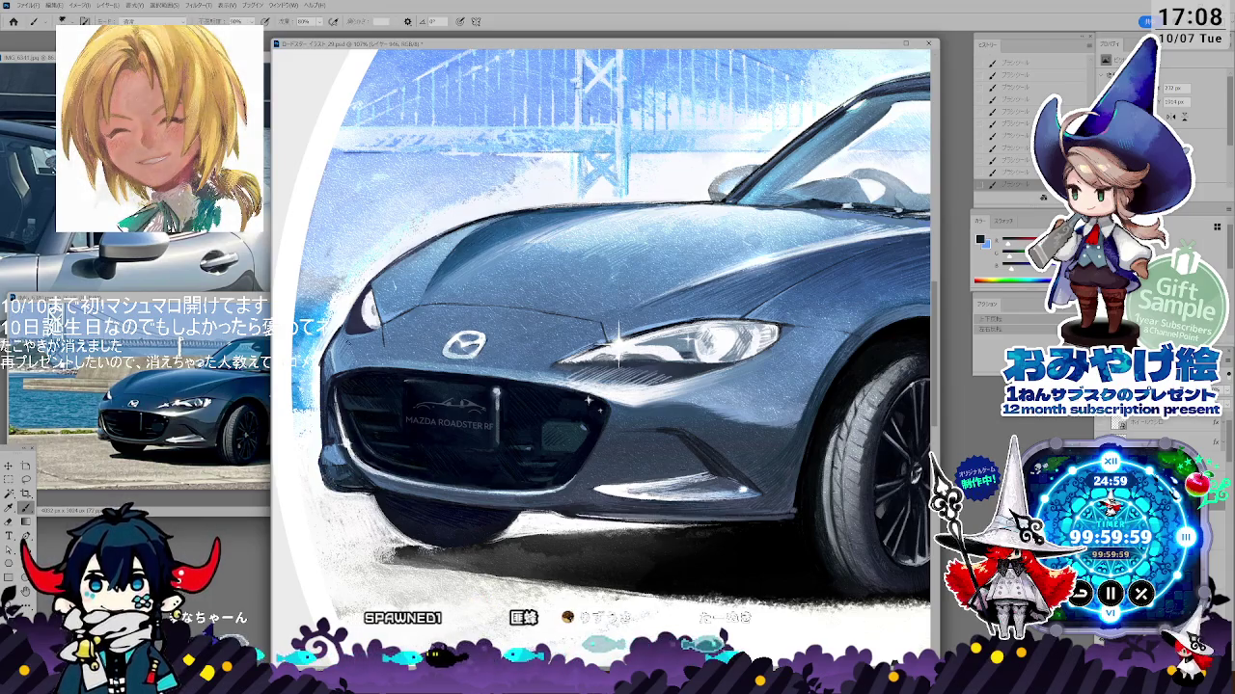
pyautogui.press('alt')
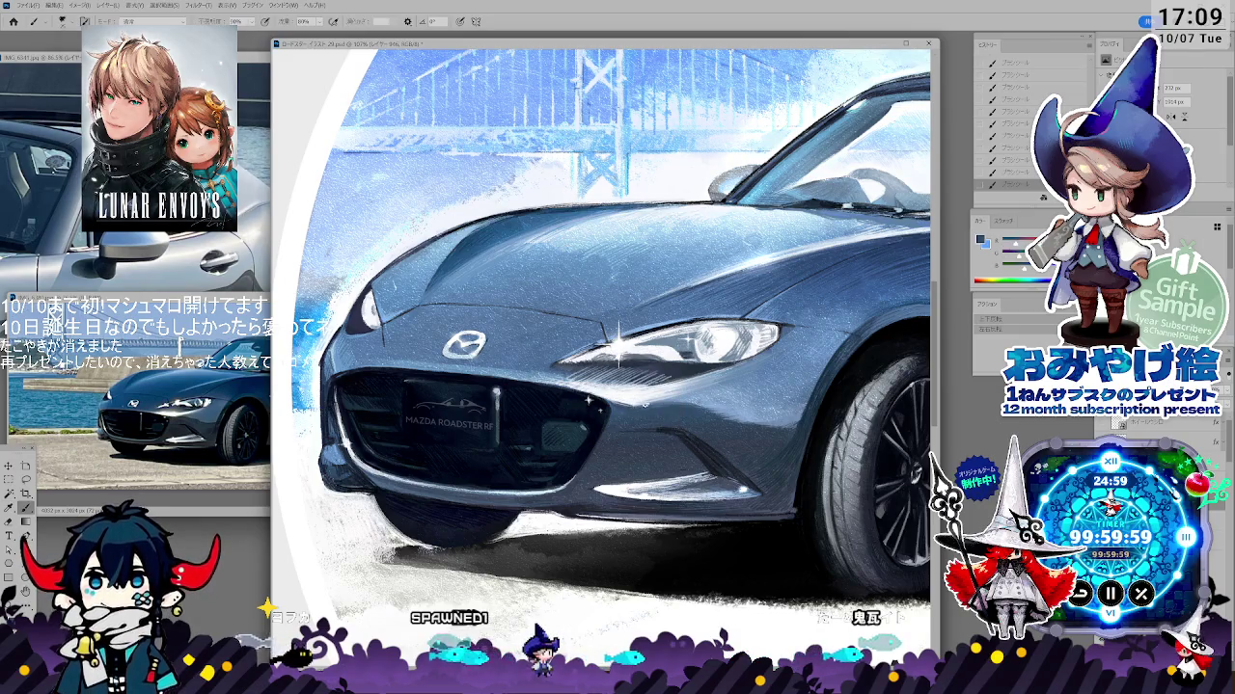
pyautogui.press('alt')
pyautogui.keyDown('alt'); pyautogui.click(642, 390); pyautogui.keyUp('alt')
pyautogui.keyDown('alt'); pyautogui.click(628, 399); pyautogui.keyUp('alt')
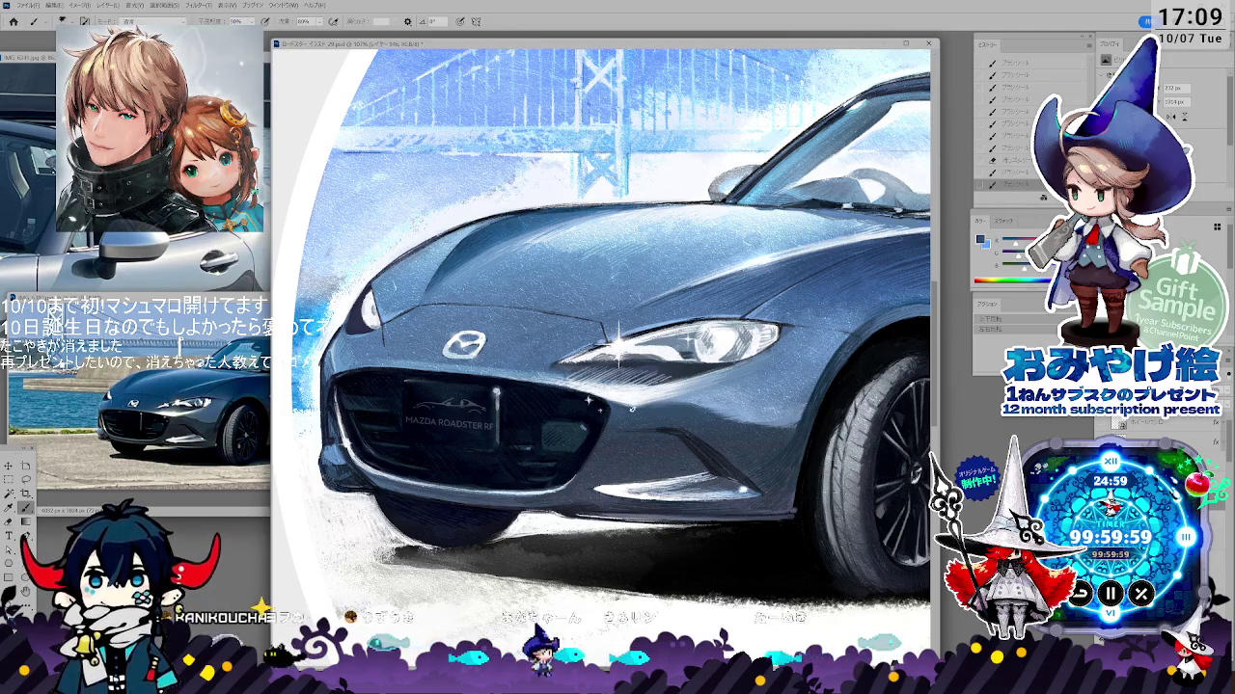
pyautogui.keyDown('alt'); pyautogui.click(592, 367); pyautogui.keyUp('alt')
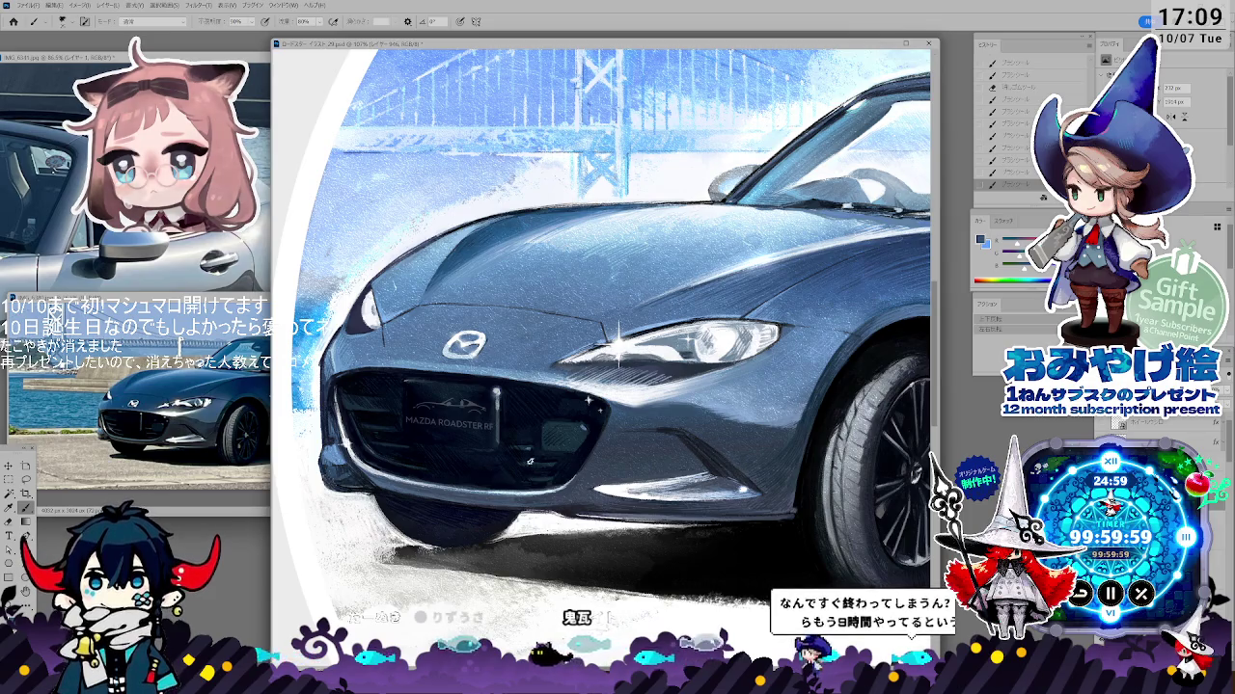
pyautogui.moveTo(676, 501); pyautogui.dragTo(563, 446)
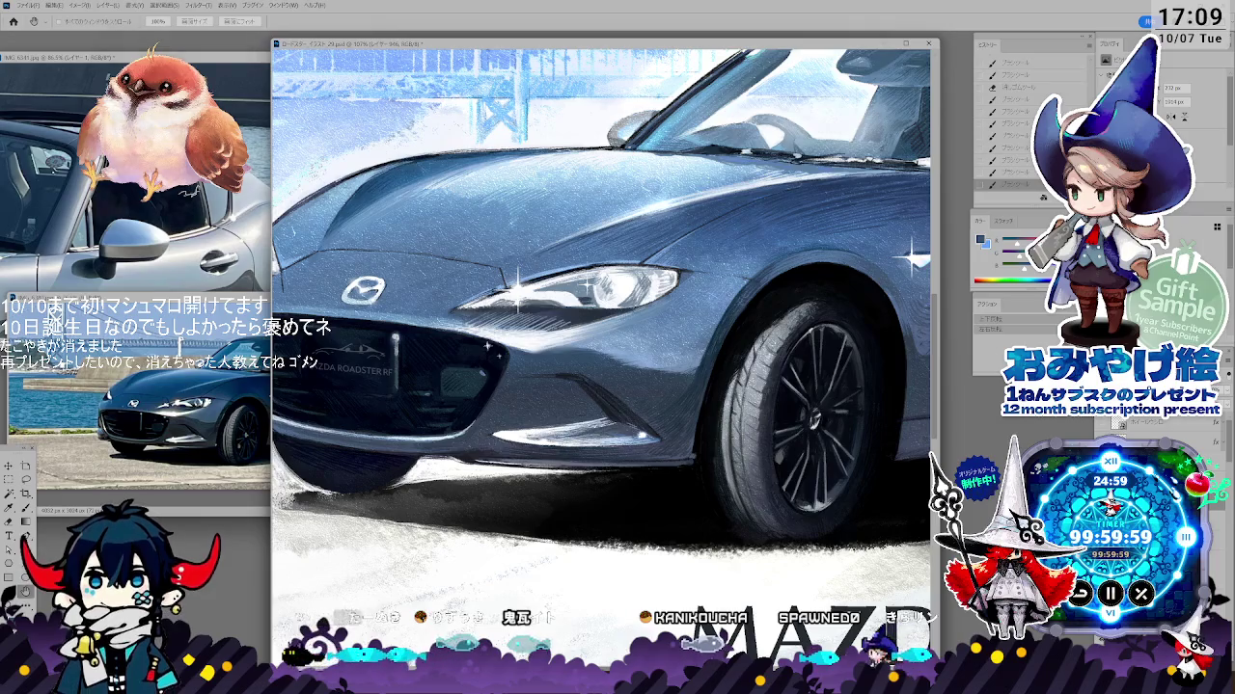
# - Paint light-blue highlights along the front bumper at 50% opacity
pyautogui.press('i')
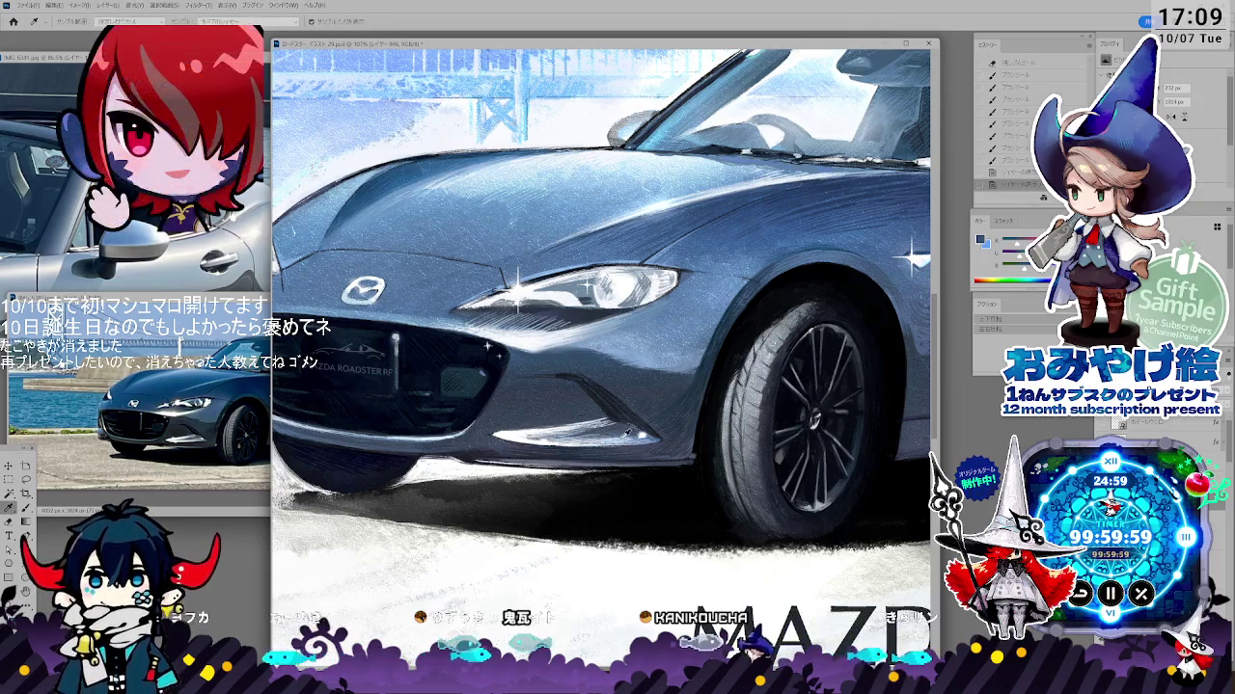
pyautogui.click(624, 436)
pyautogui.press('b')
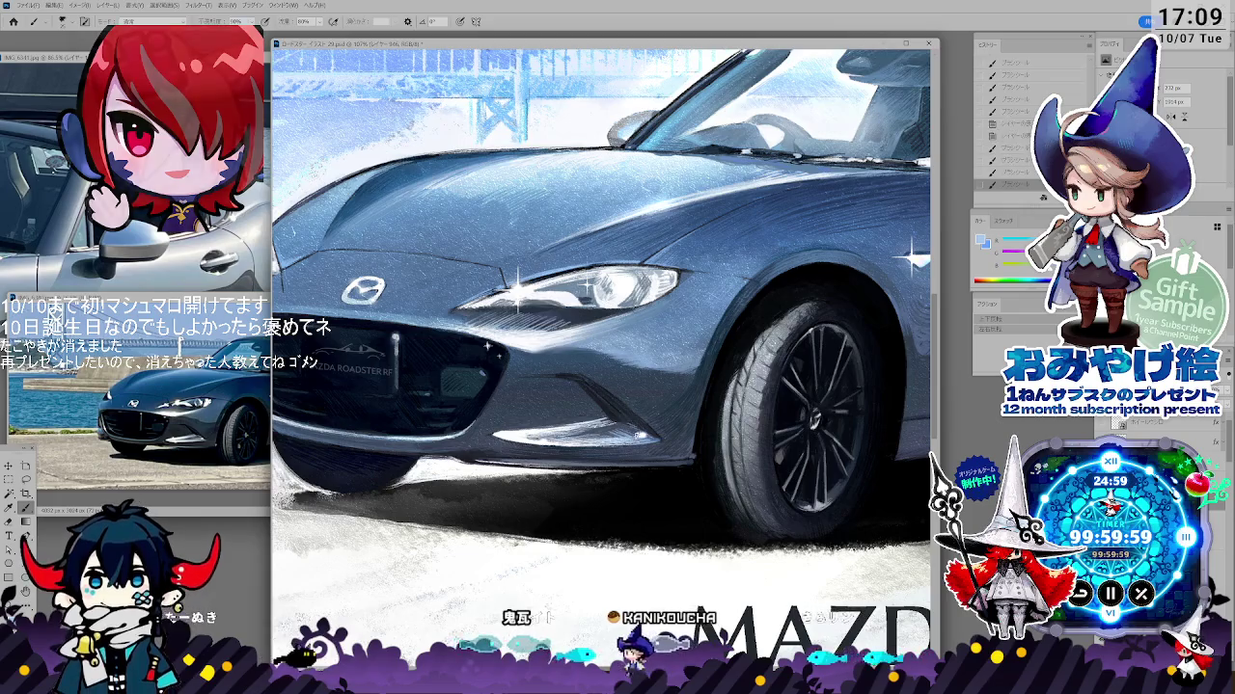
pyautogui.press('i')
pyautogui.click(656, 431)
pyautogui.press('b')
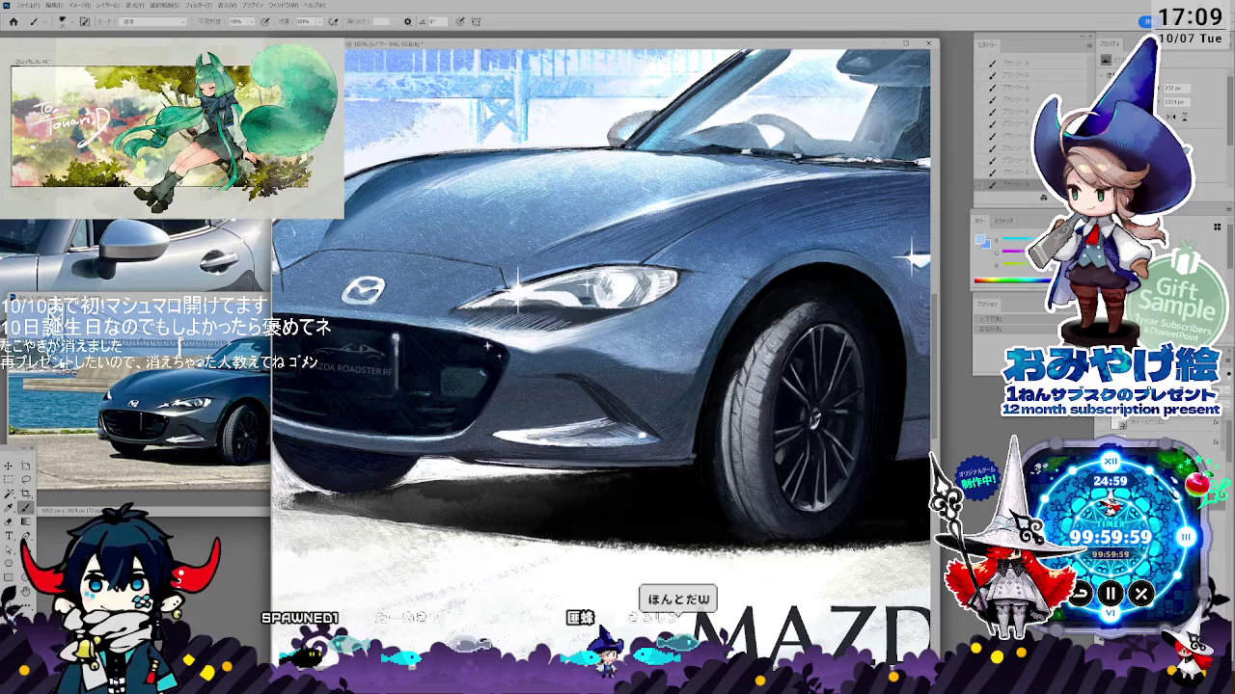
# - Sample darker tones from the bumper and paint them into the shading
pyautogui.press('i')
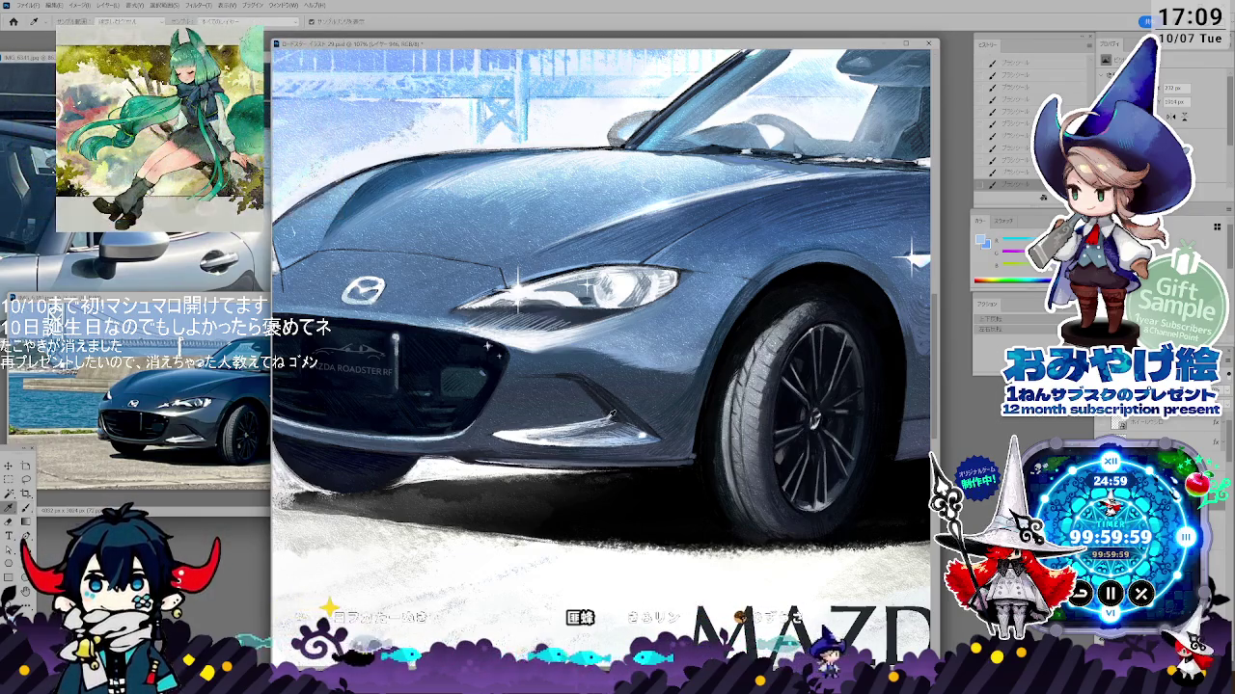
pyautogui.keyDown('alt'); pyautogui.click(574, 432); pyautogui.keyUp('alt')
pyautogui.press('b')
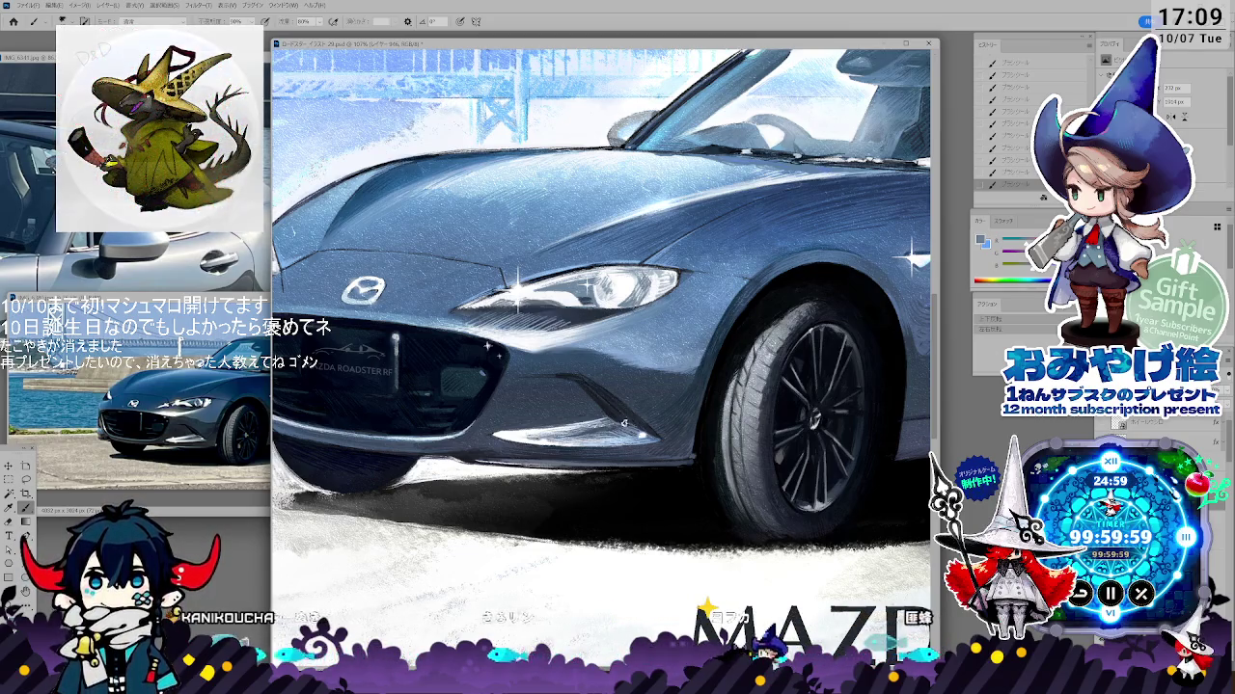
pyautogui.keyDown('alt'); pyautogui.click(625, 421); pyautogui.keyUp('alt')
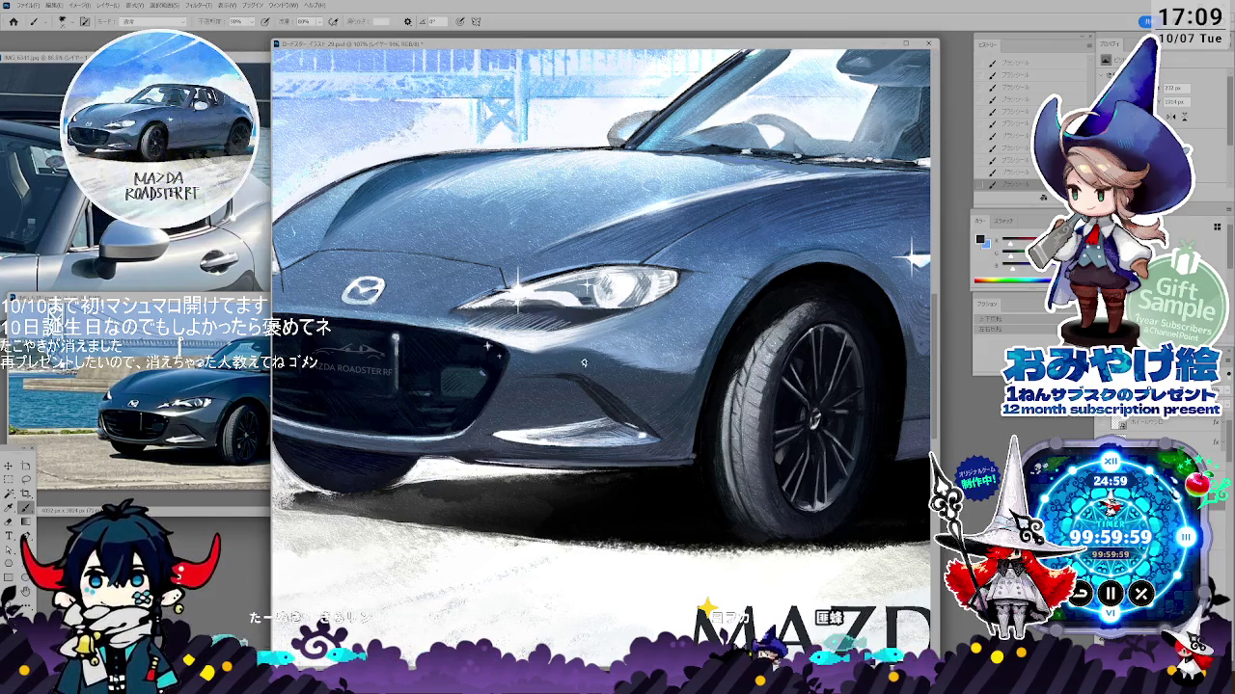
pyautogui.keyDown('alt'); pyautogui.click(608, 420); pyautogui.keyUp('alt')
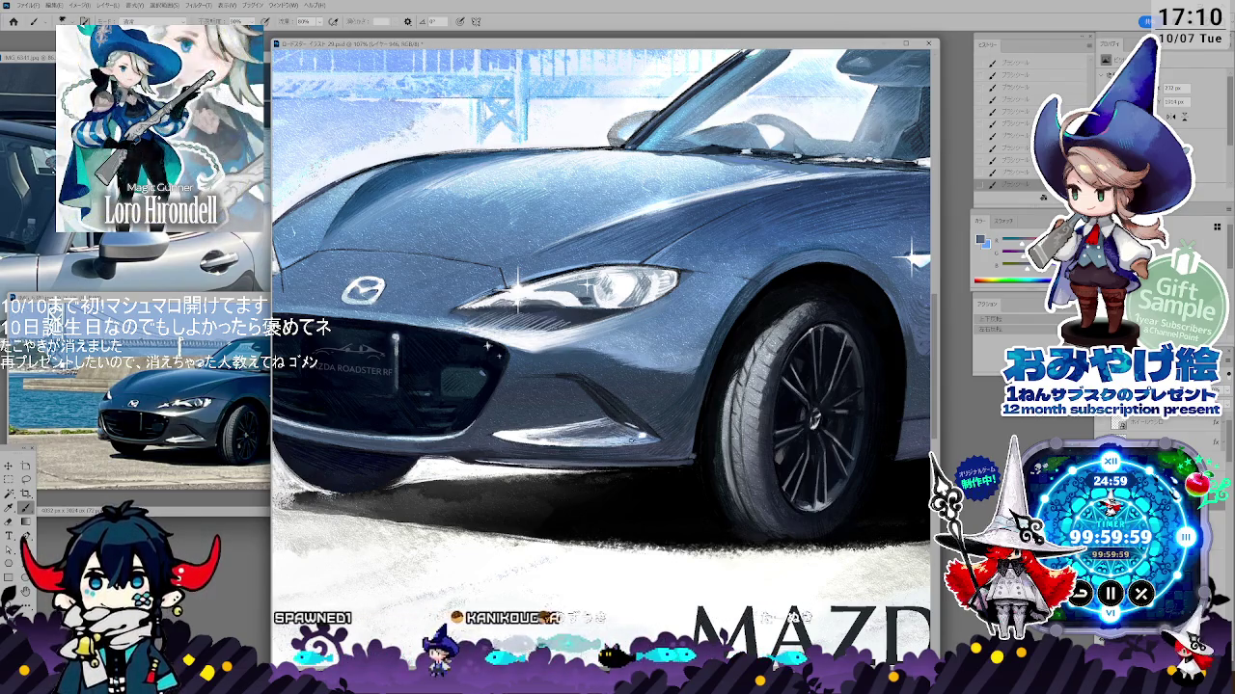
# - Paint and erase lower-body tones using a colour sampled from the car's body
pyautogui.press('i')
pyautogui.click(467, 457)
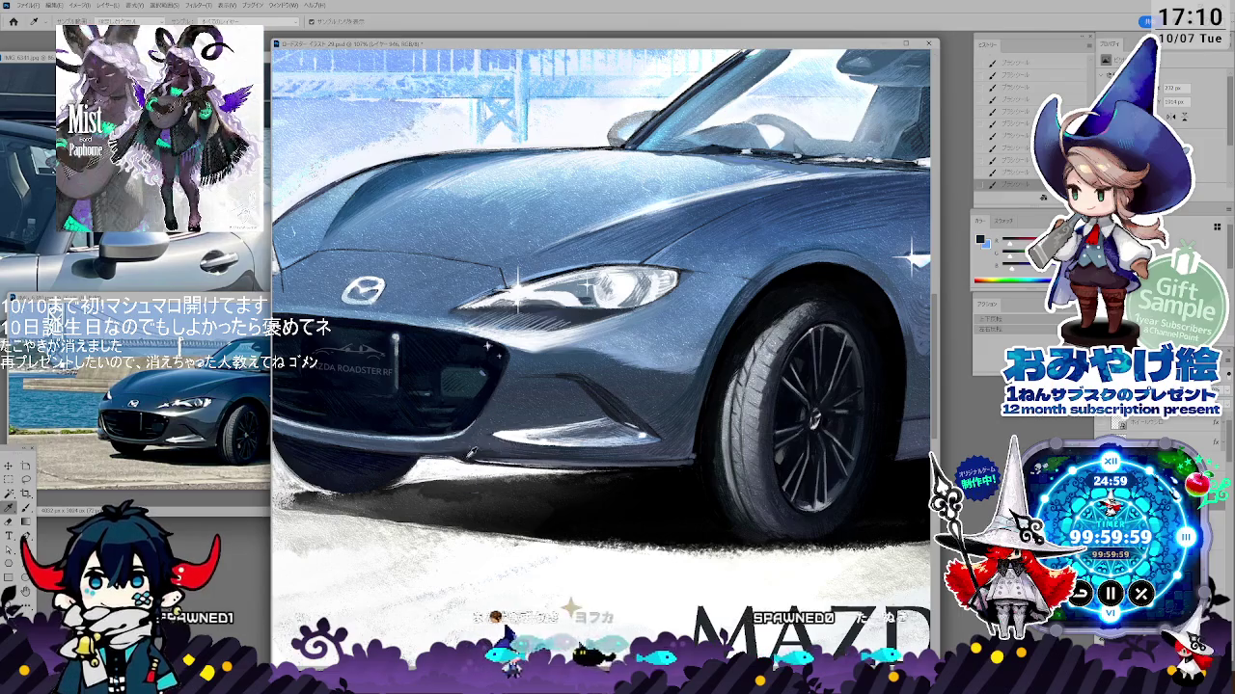
pyautogui.press('b')
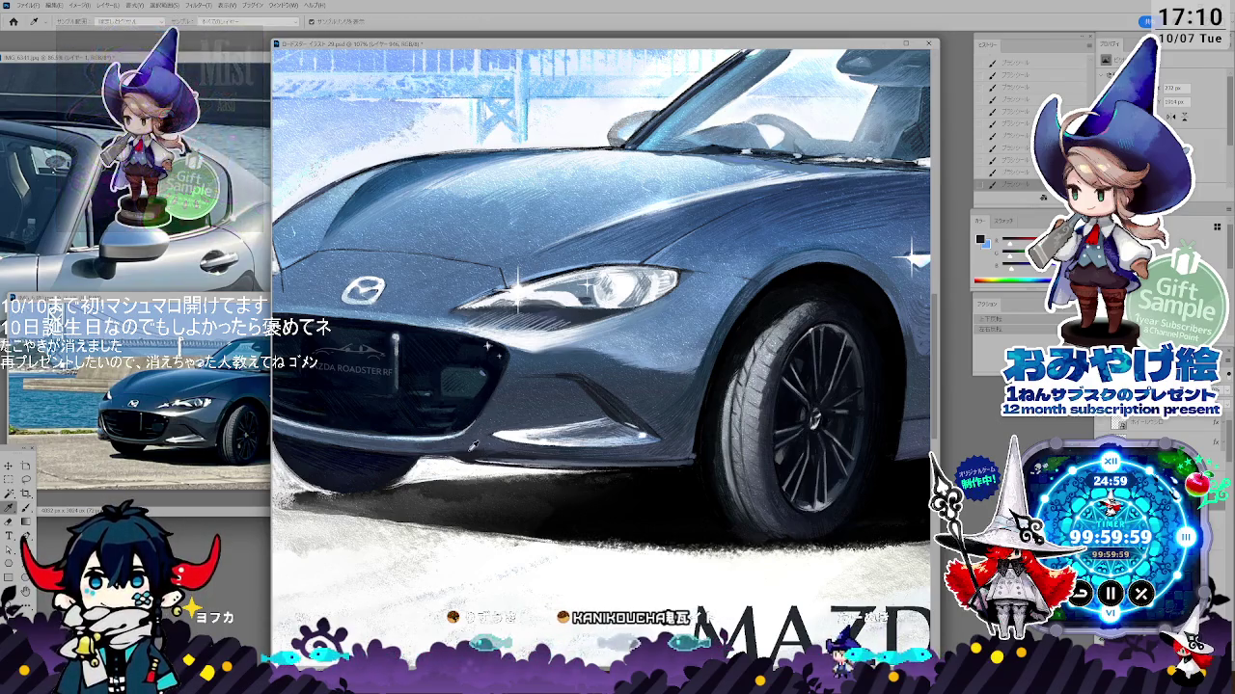
pyautogui.press('b')
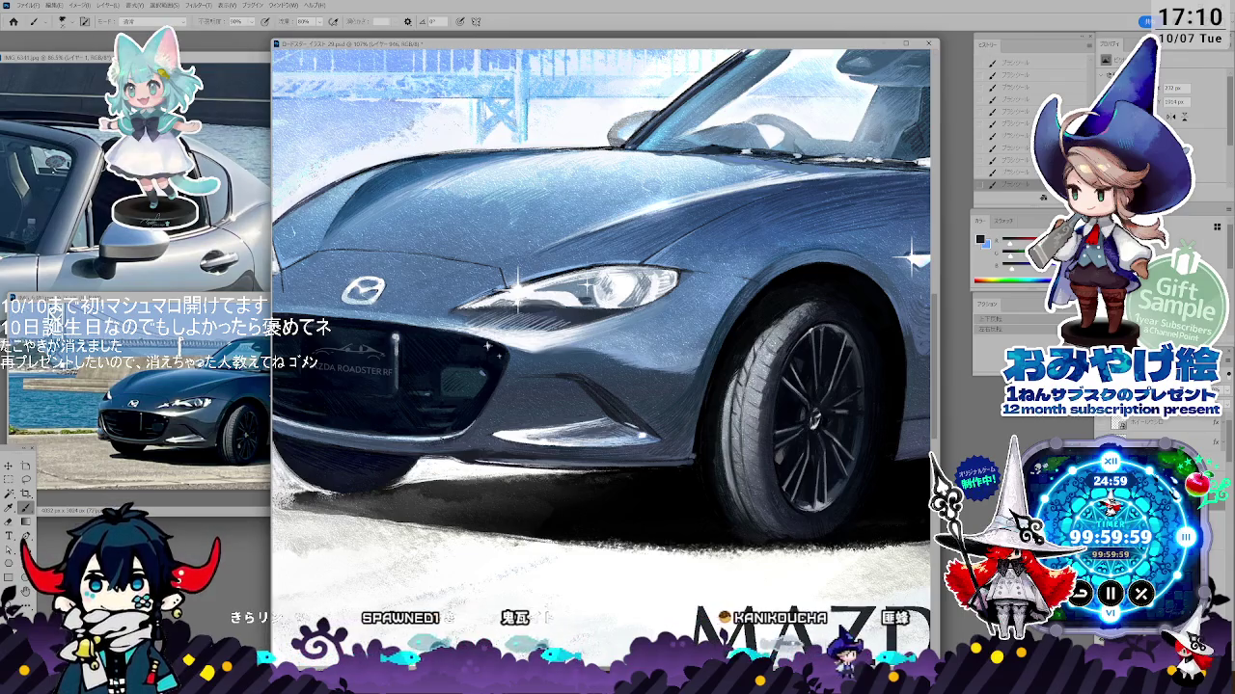
pyautogui.press('e')
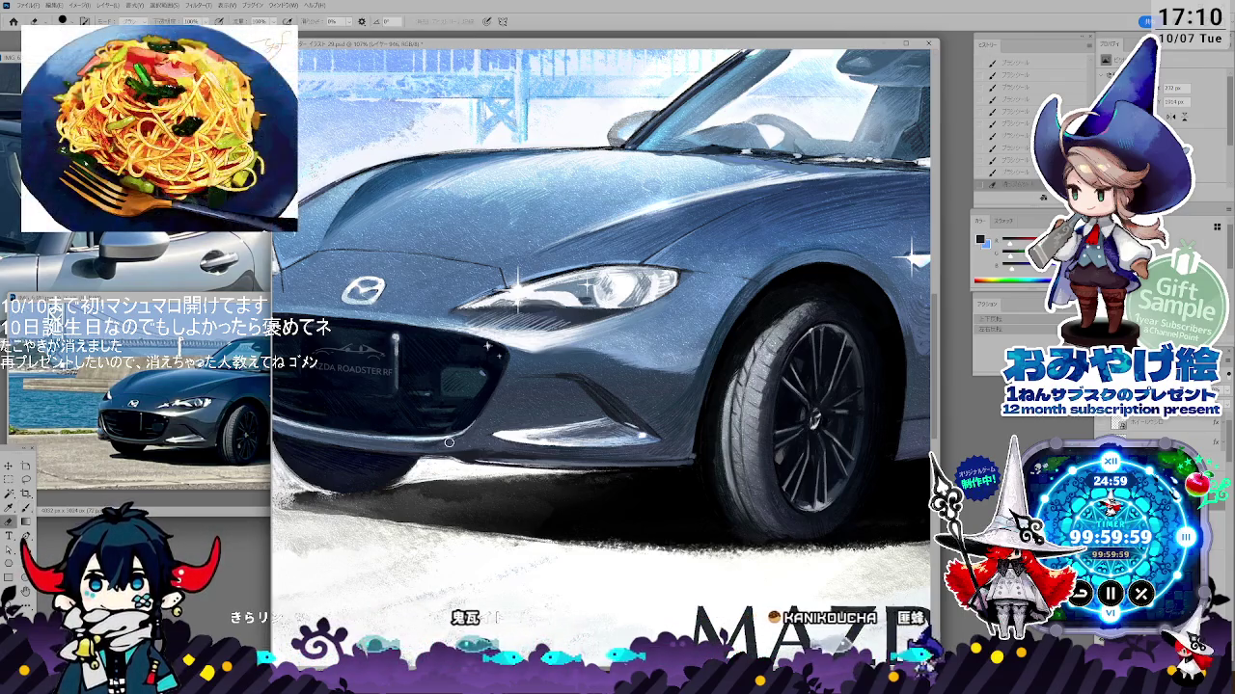
pyautogui.press('b')
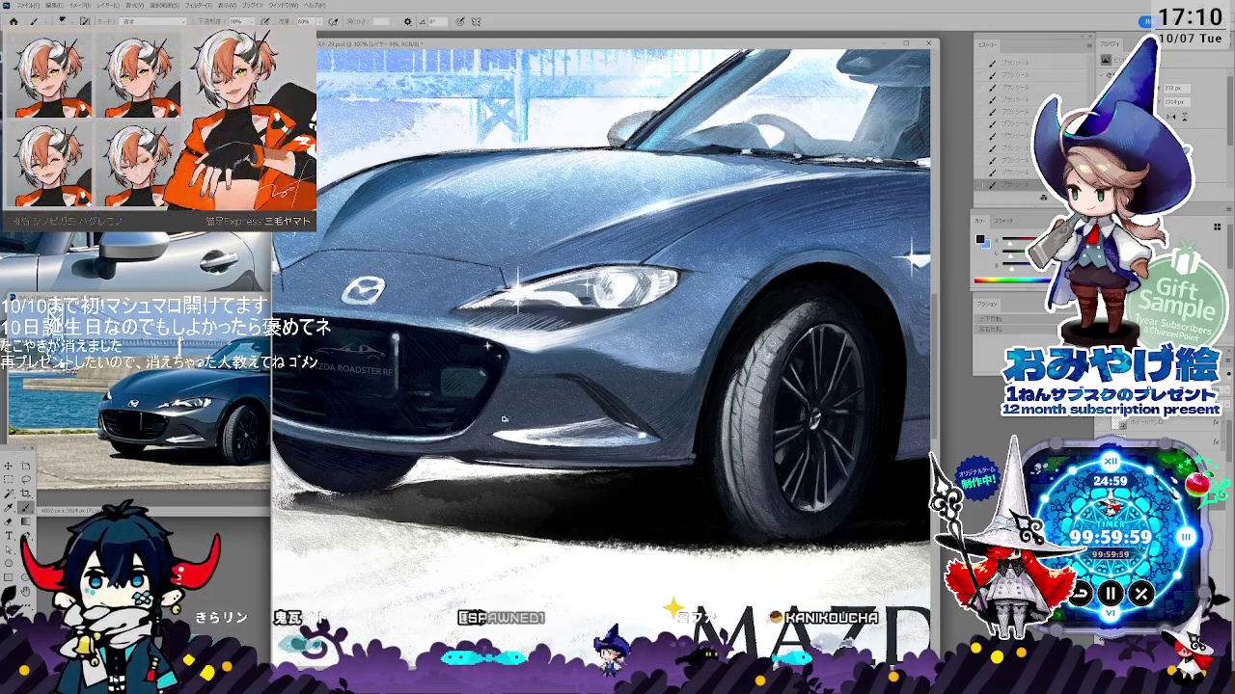
pyautogui.press('b')
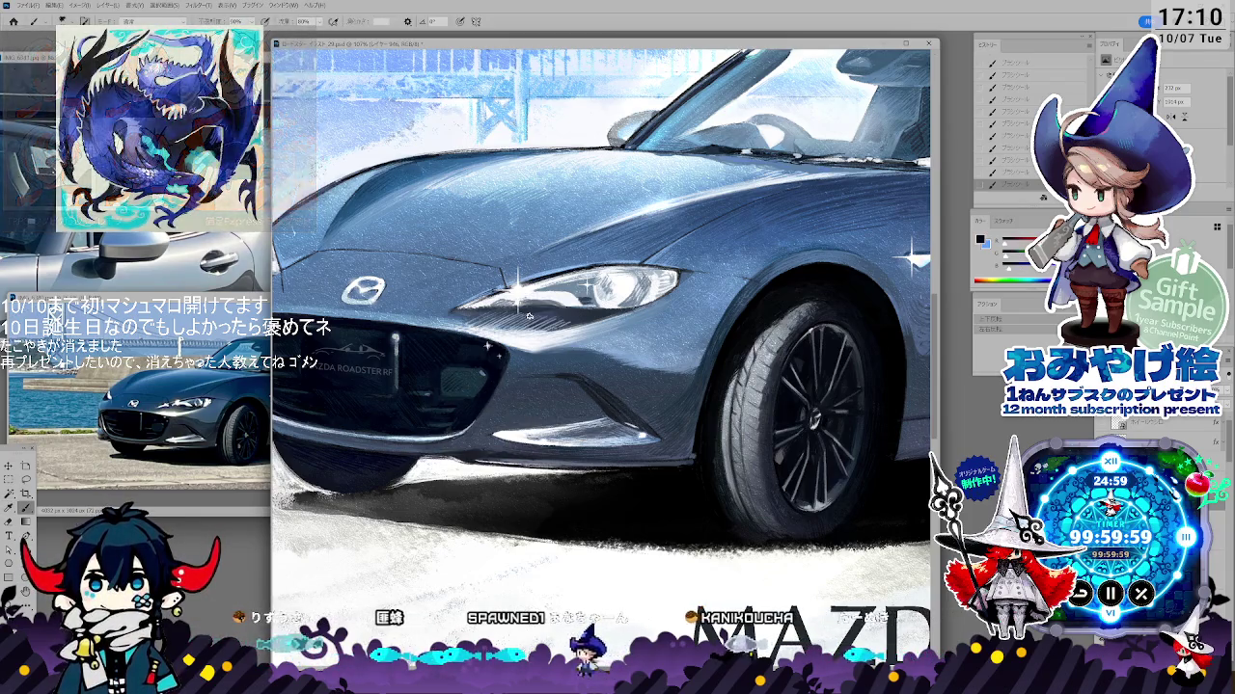
pyautogui.scroll(-2, 528, 315)
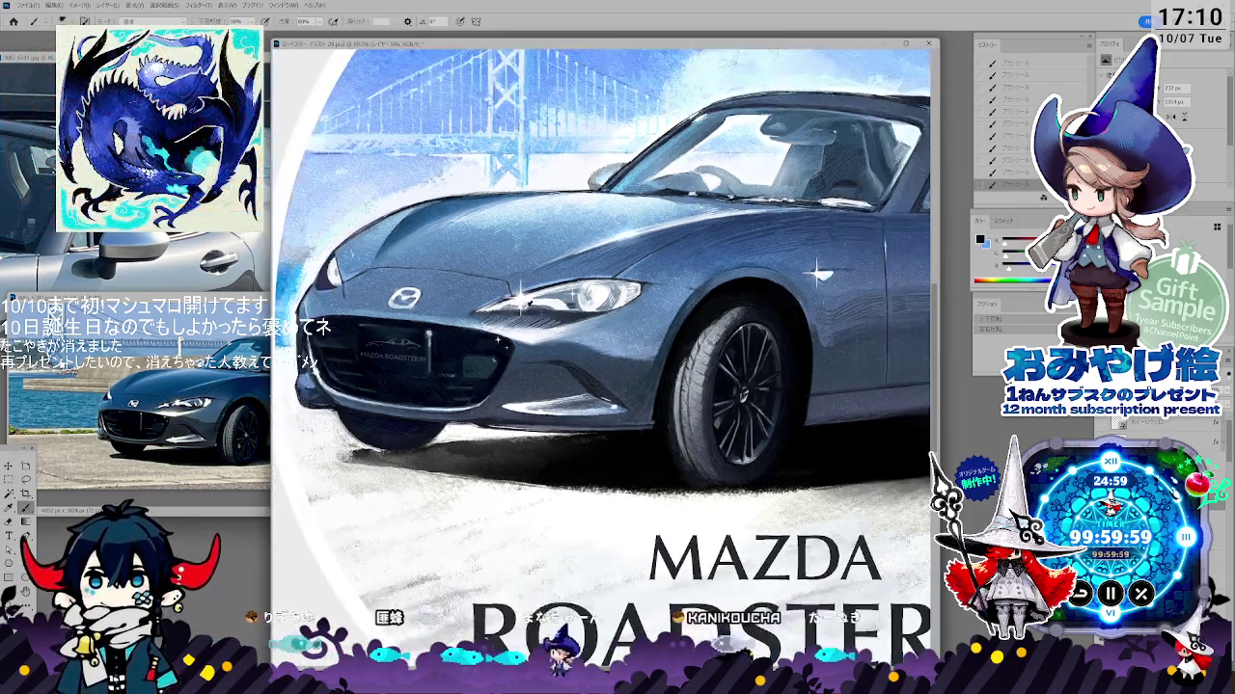
# - Bring the car reference photo forward and zoom it in on the wheel
pyautogui.scroll(-1, 529, 316)
pyautogui.scroll(-1, 529, 315)
pyautogui.scroll(-1, 529, 315)
pyautogui.scroll(-1, 540, 309)
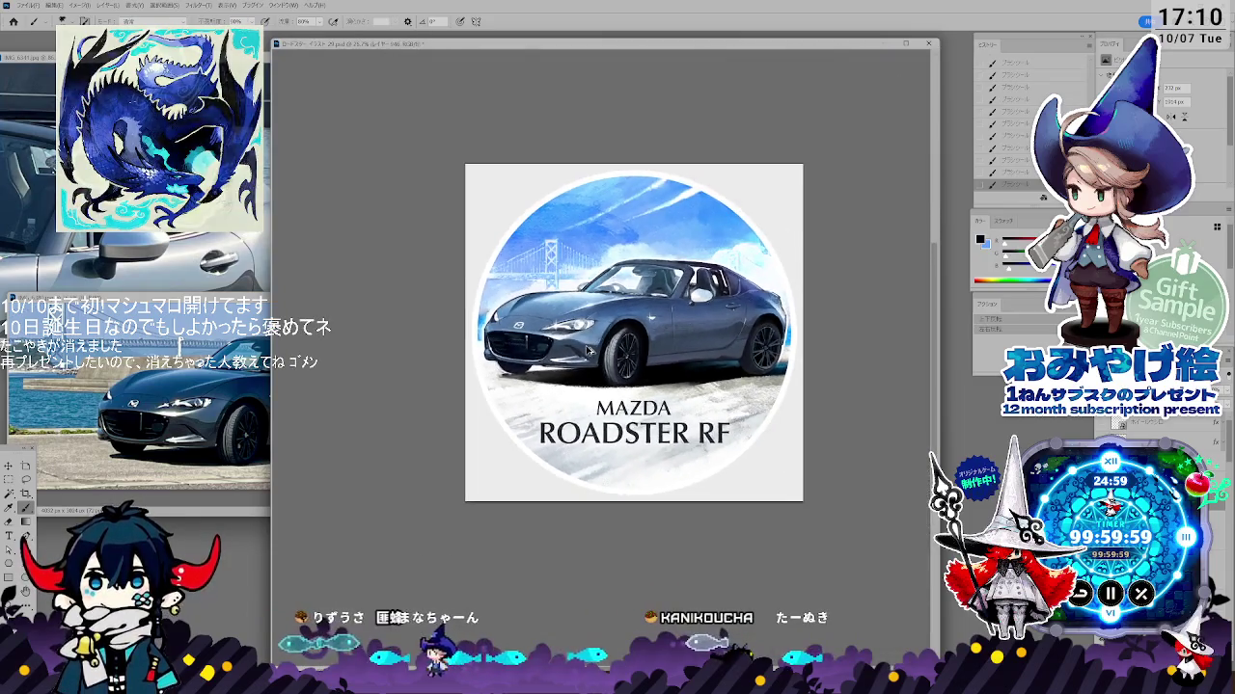
pyautogui.scroll(1, 675, 290)
pyautogui.scroll(1, 675, 290)
pyautogui.scroll(1, 675, 289)
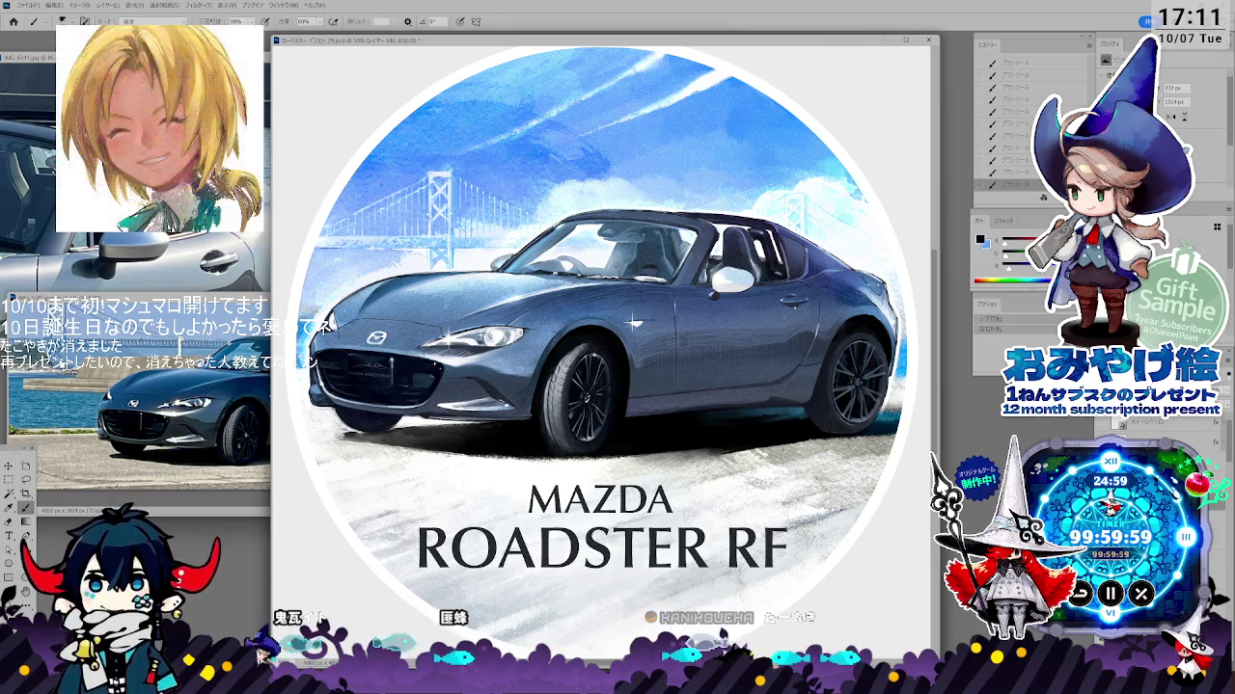
pyautogui.scroll(2, 677, 394)
pyautogui.scroll(-2, 709, 395)
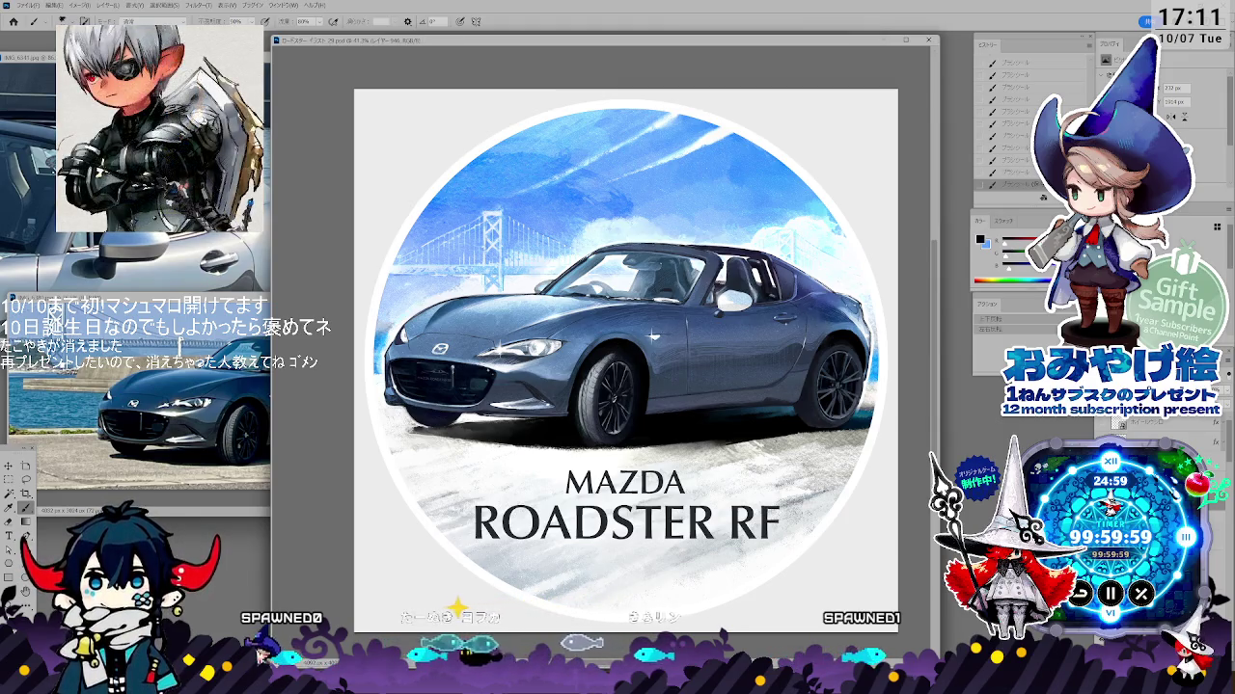
pyautogui.click(181, 345)
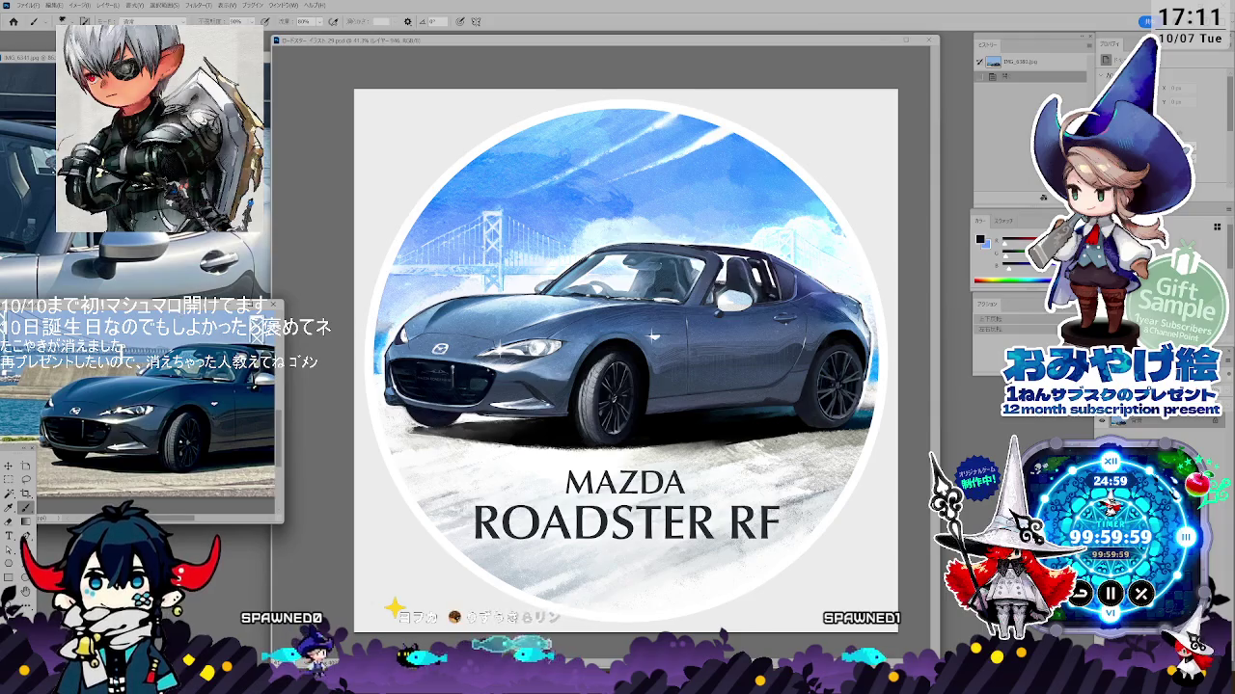
pyautogui.press('z')
pyautogui.click(136, 450)
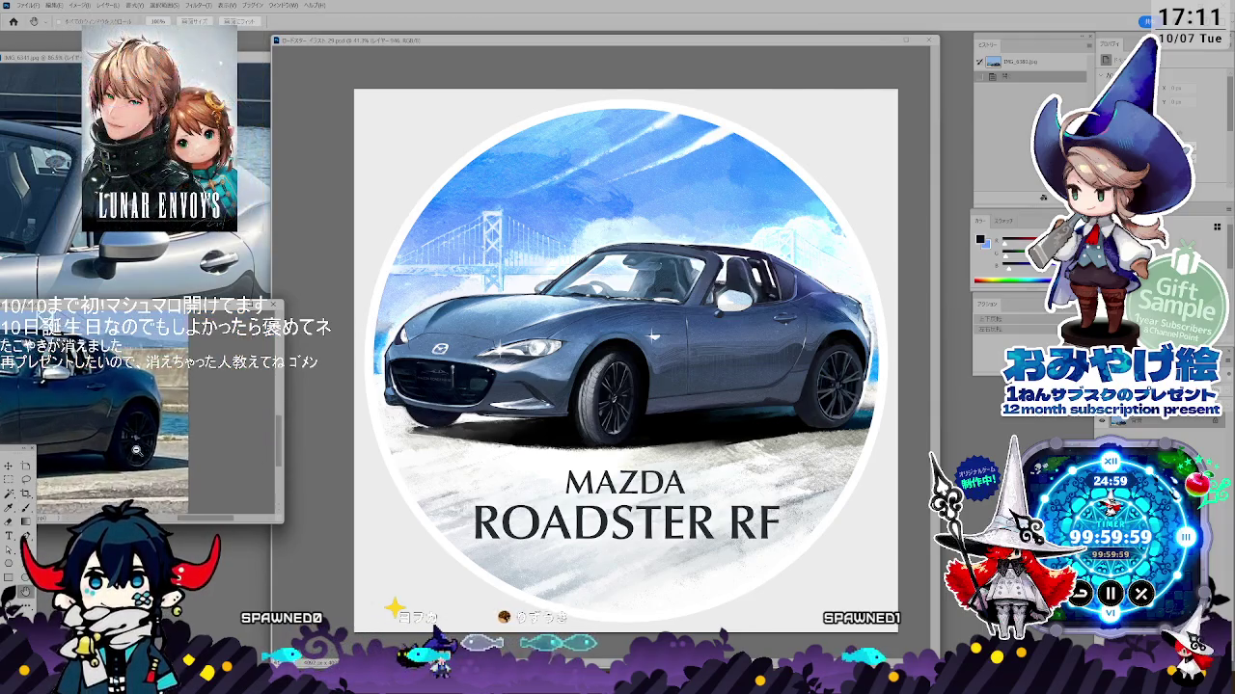
# - Resize the reference window to show headlight and wheel, and magnify the artwork's rear wheel
pyautogui.moveTo(281, 520); pyautogui.dragTo(333, 342)
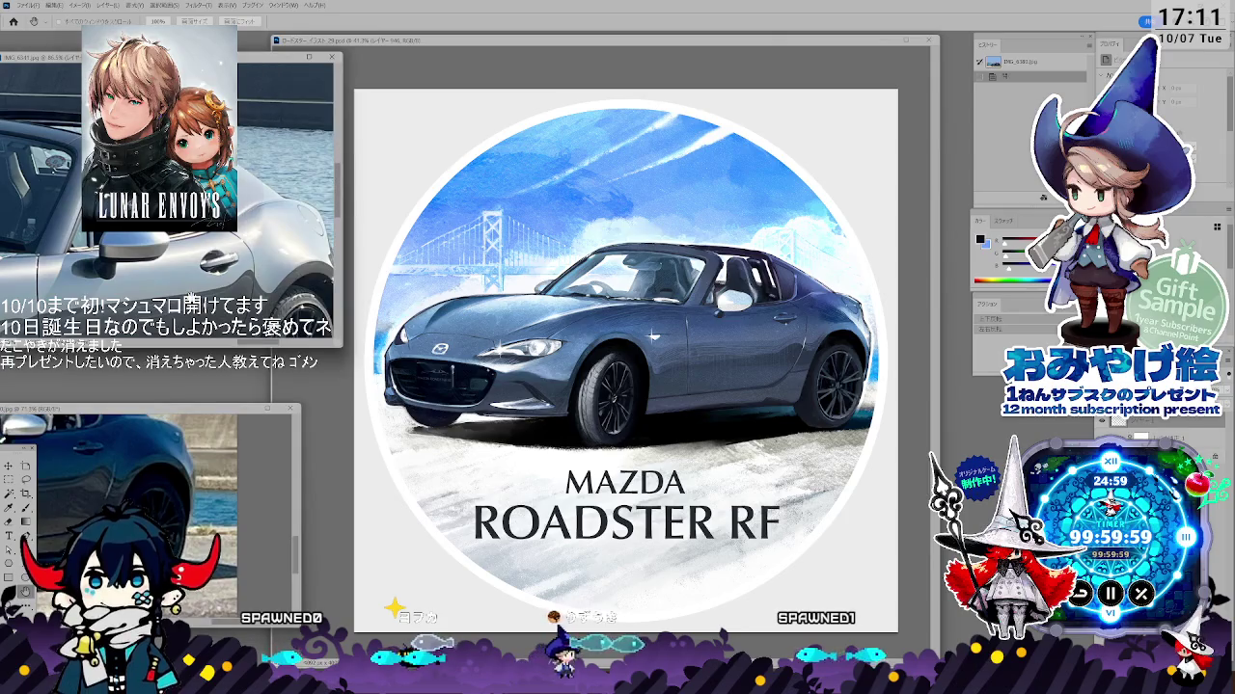
pyautogui.moveTo(191, 299); pyautogui.dragTo(328, 289)
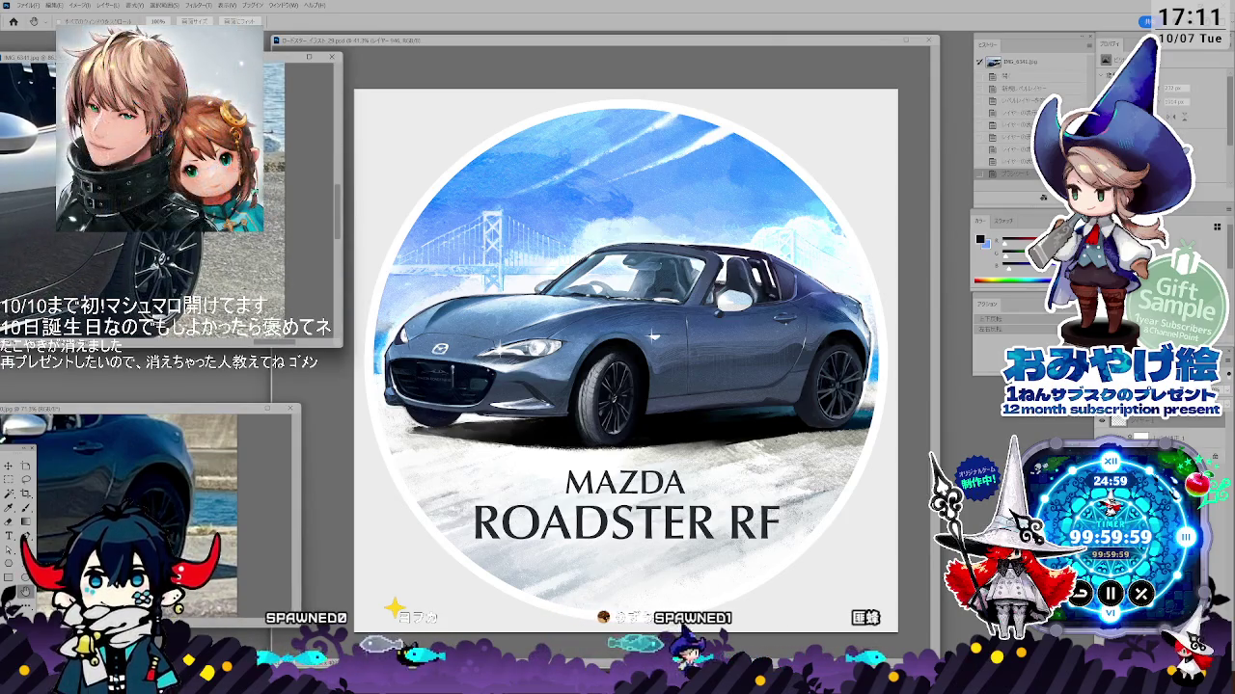
pyautogui.click(846, 413)
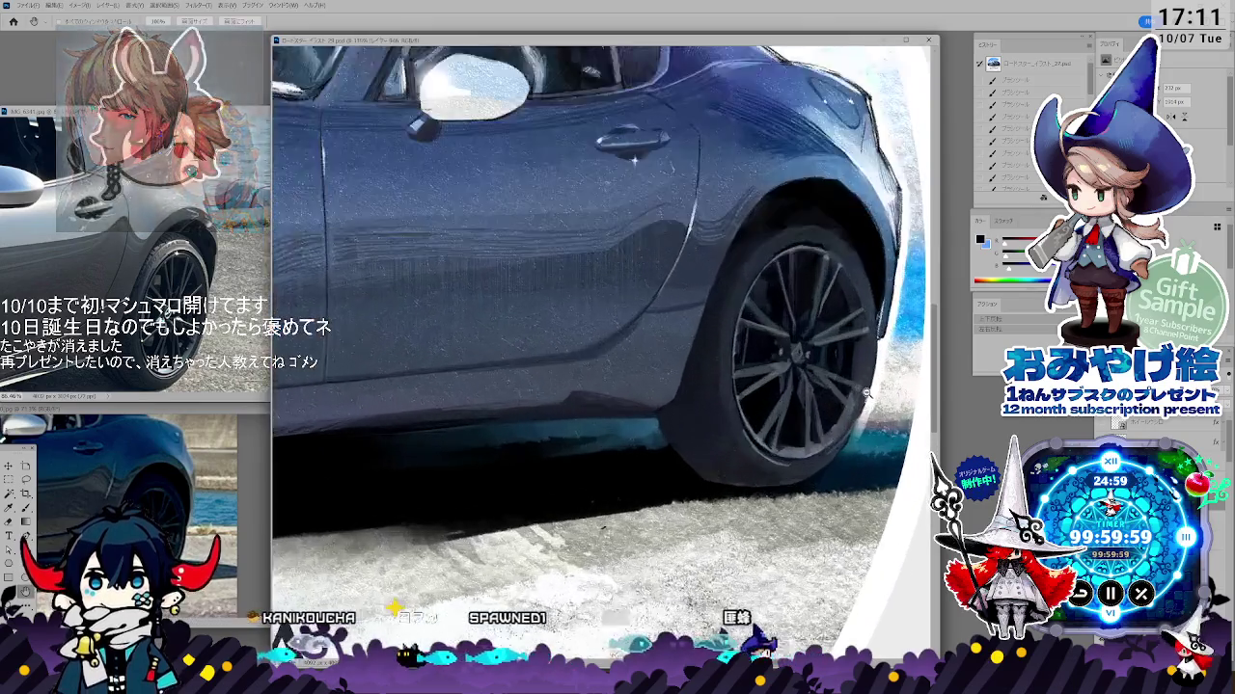
pyautogui.moveTo(846, 412); pyautogui.dragTo(742, 482)
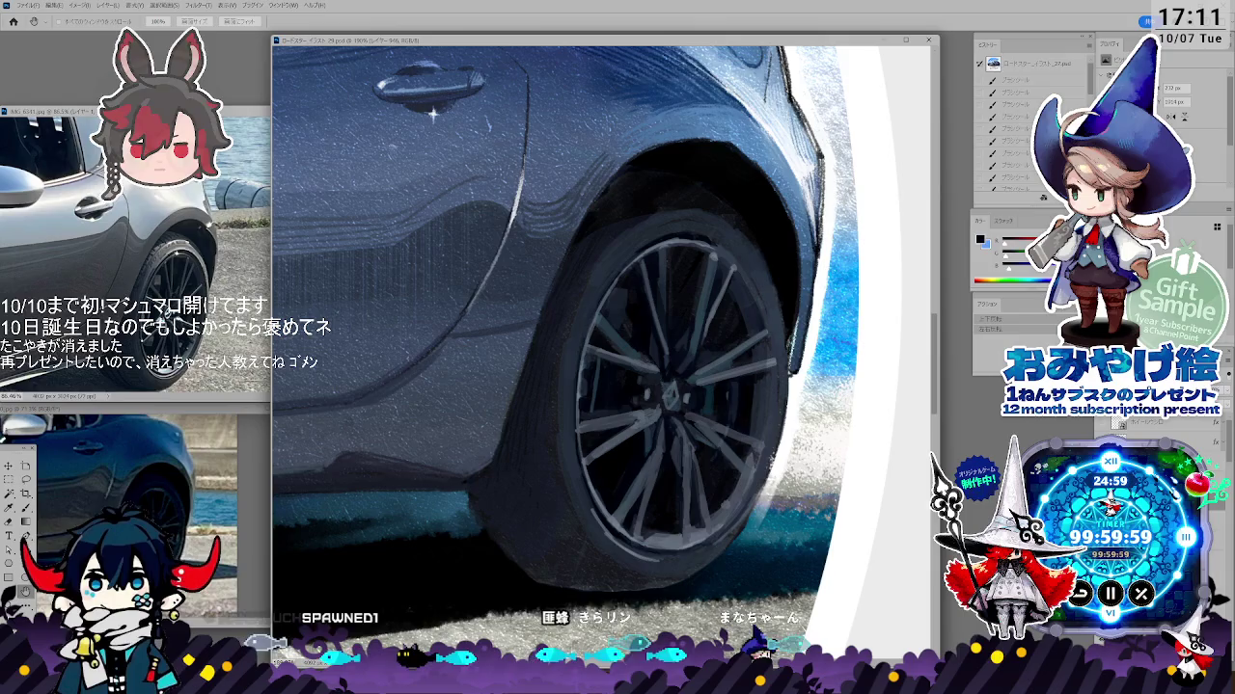
# - Sample a lighter tone from the rear wheel area as the brush colour
pyautogui.press('i')
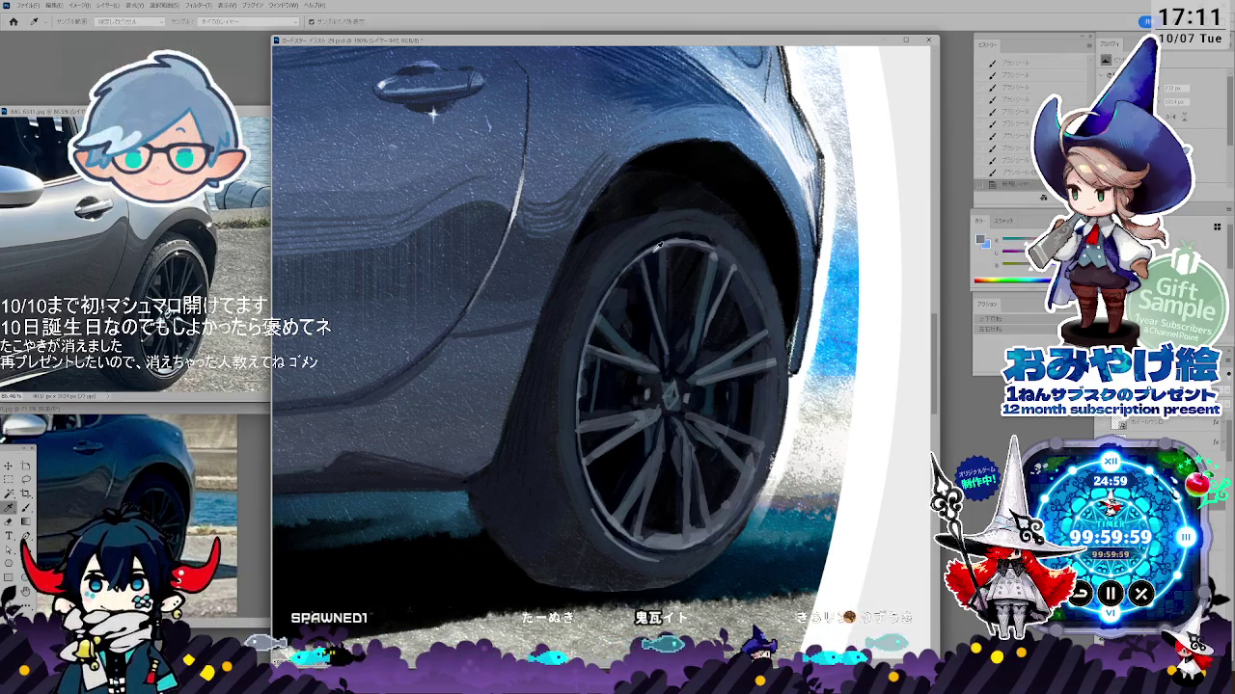
pyautogui.press('b')
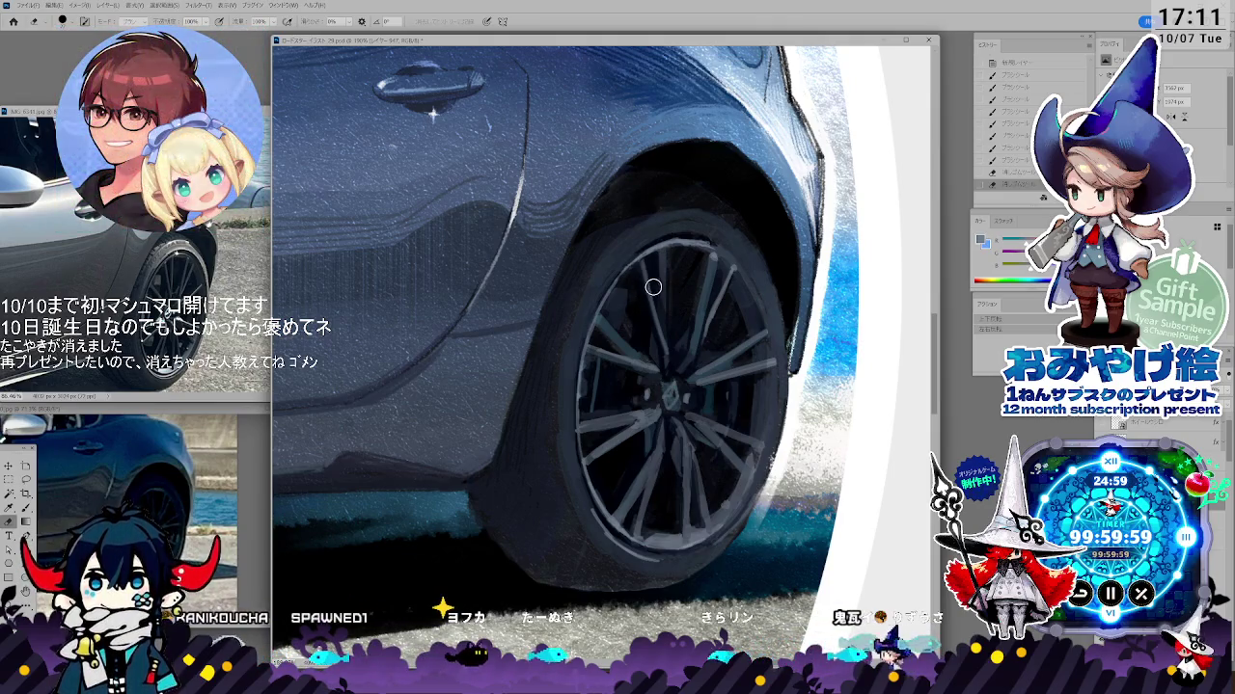
pyautogui.press('i')
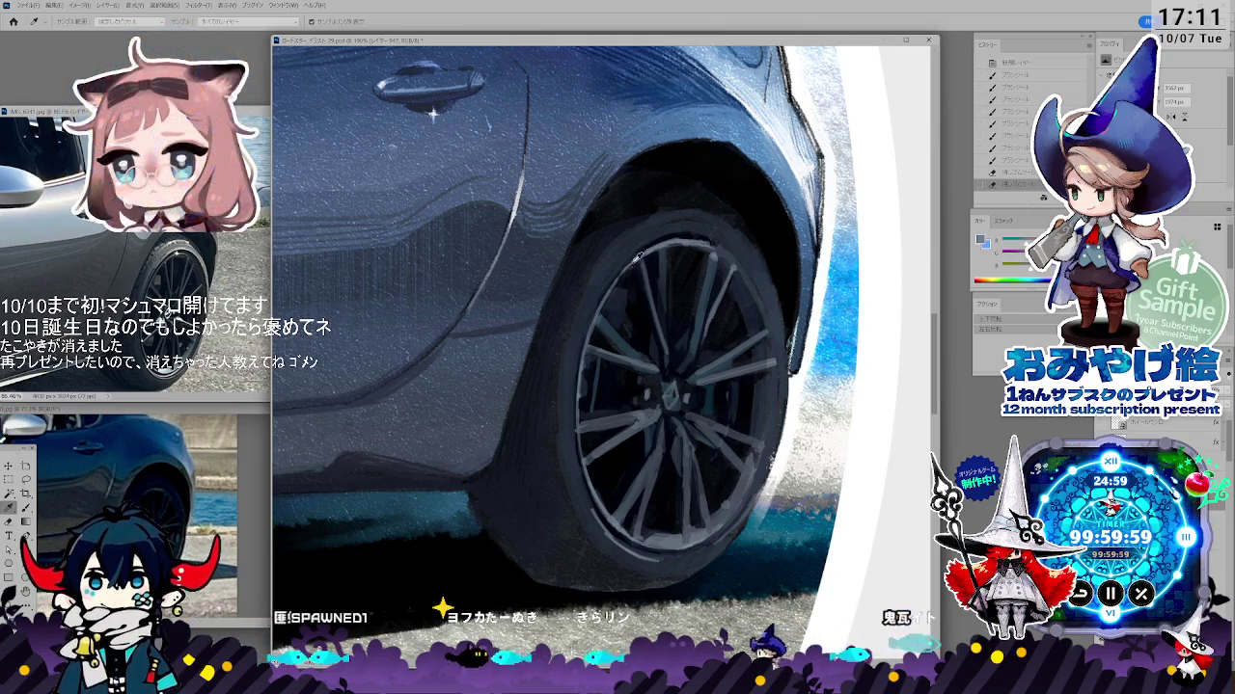
pyautogui.press('b')
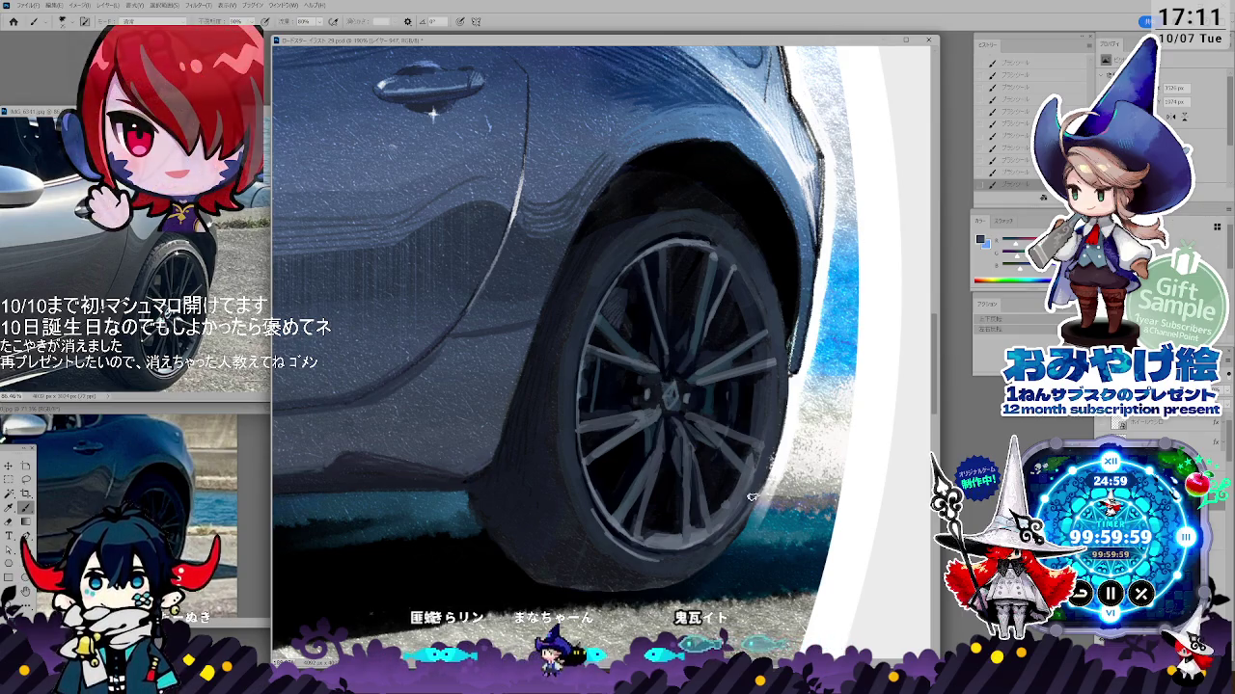
pyautogui.press('i')
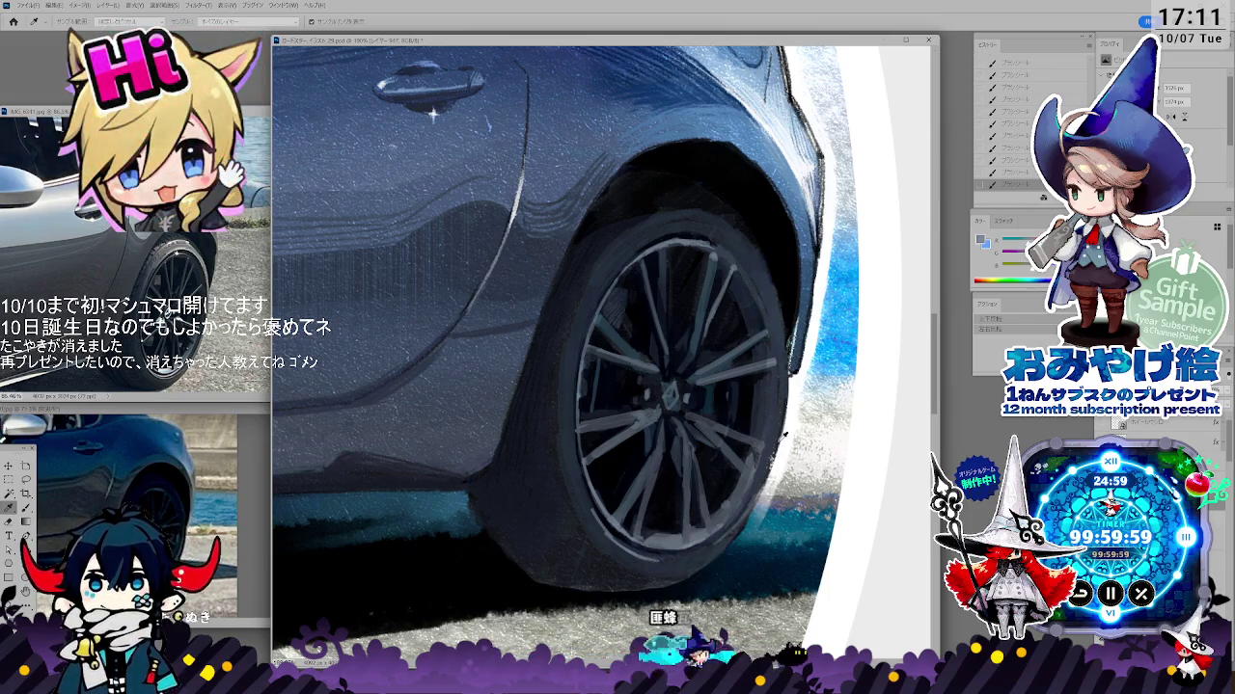
pyautogui.click(783, 435)
pyautogui.press('b')
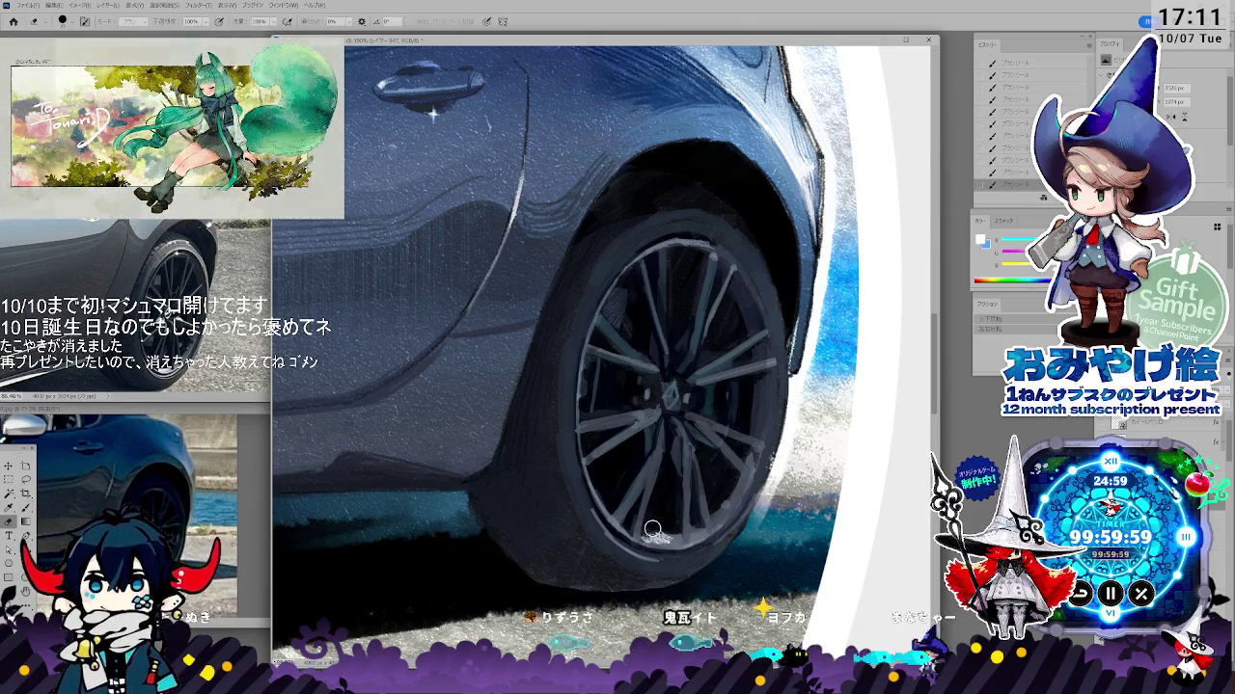
# - Bring up the brush preset picker over the canvas
pyautogui.press('i')
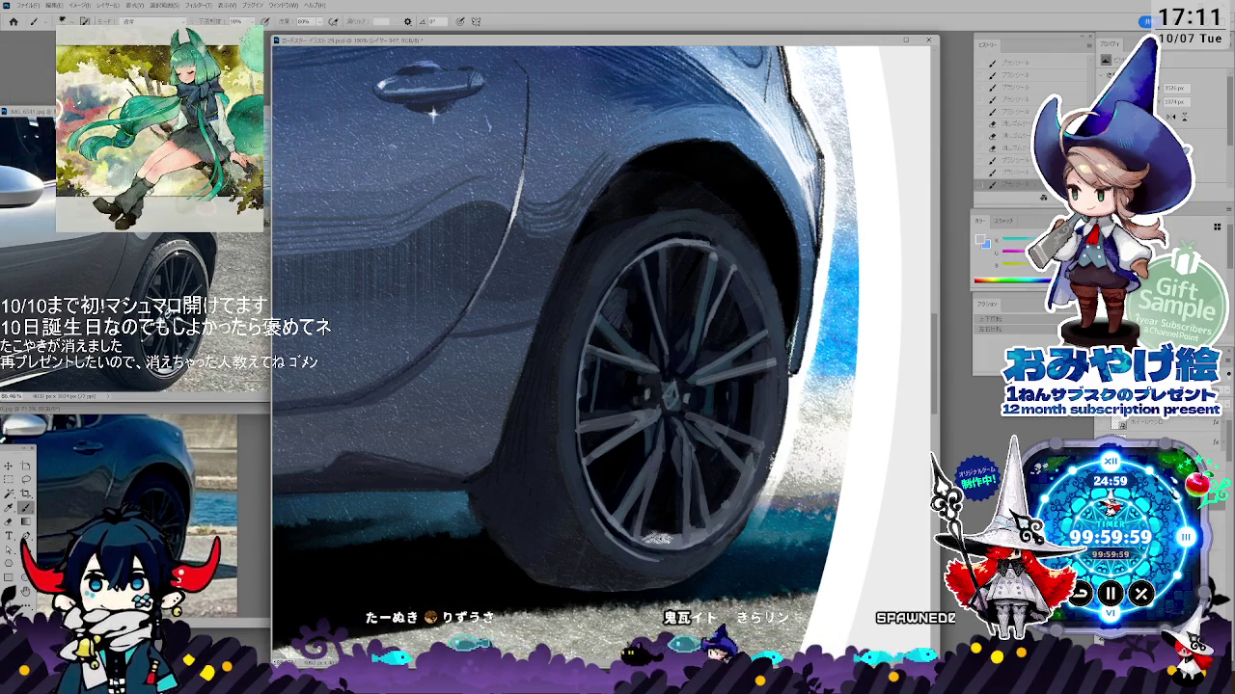
pyautogui.press('b')
pyautogui.rightClick(665, 474)
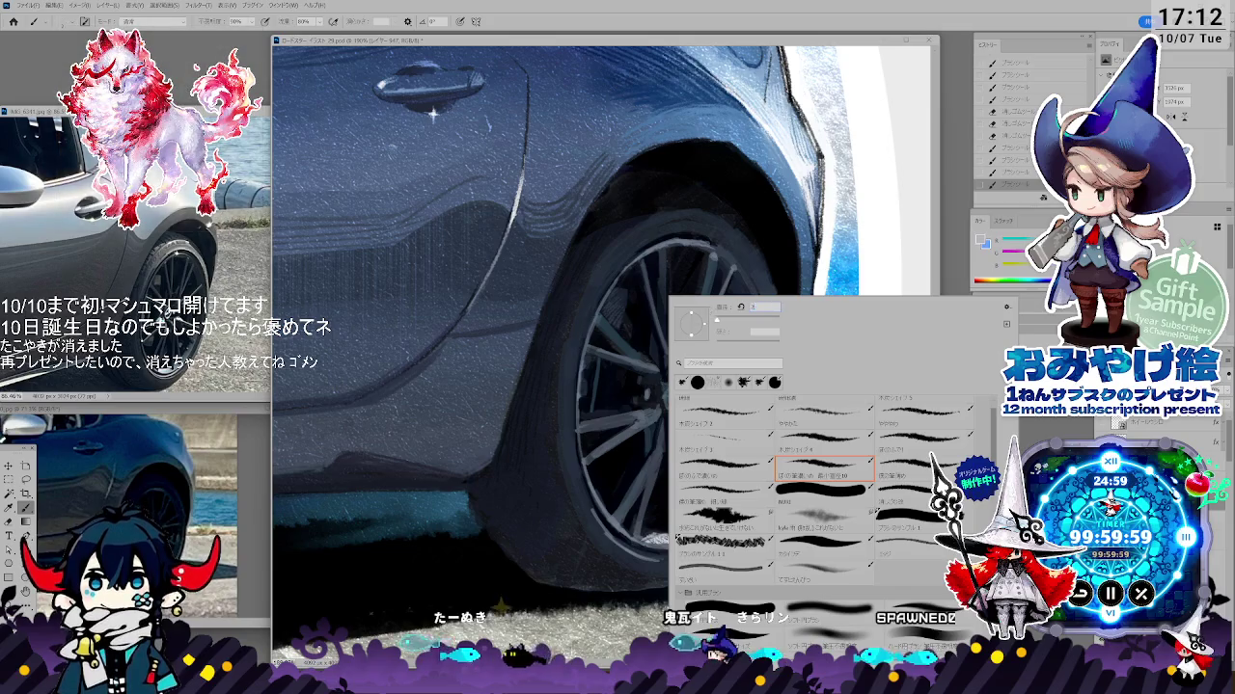
# - Close the brush picker and ready the Brush at 50% opacity and 80% flow
pyautogui.press('Return')
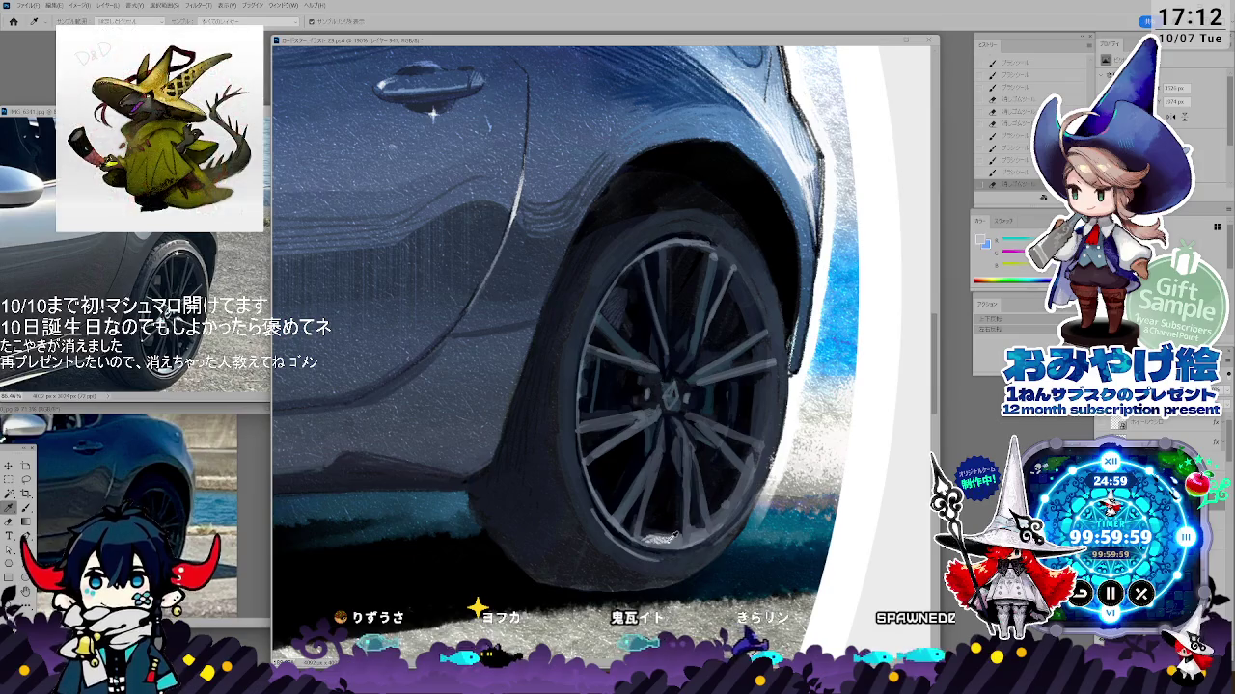
pyautogui.press('b')
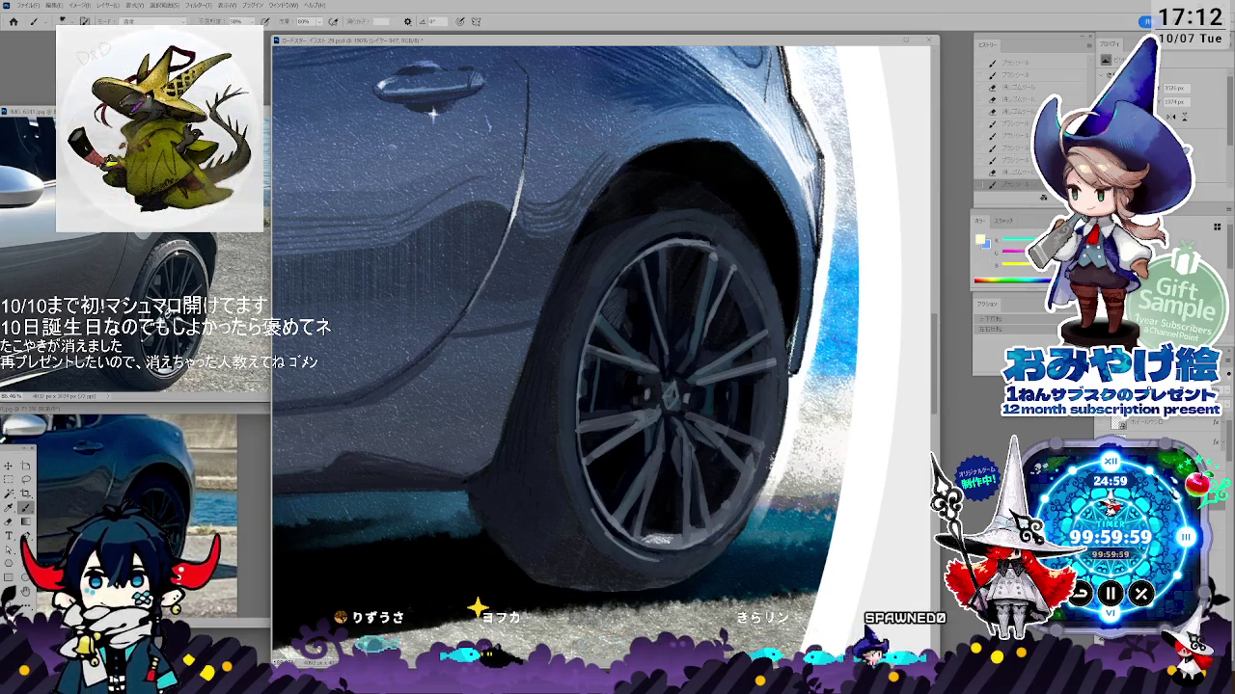
pyautogui.press('i')
pyautogui.press('b')
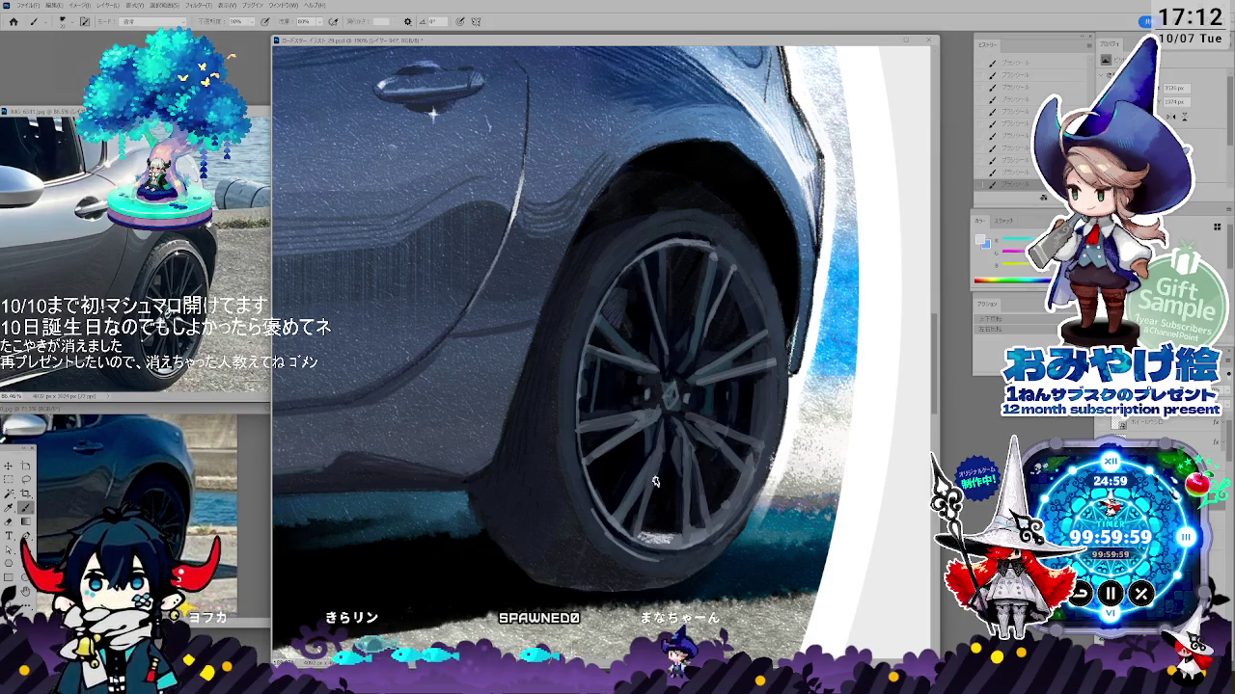
pyautogui.press('e')
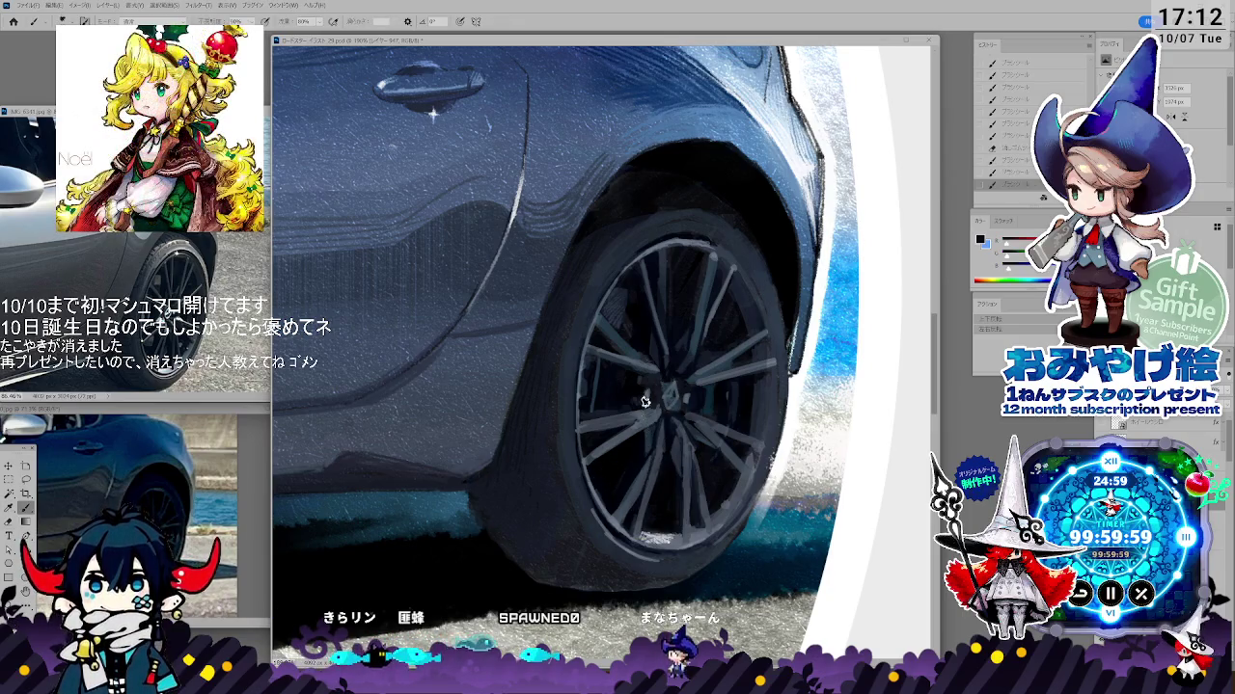
pyautogui.press('b')
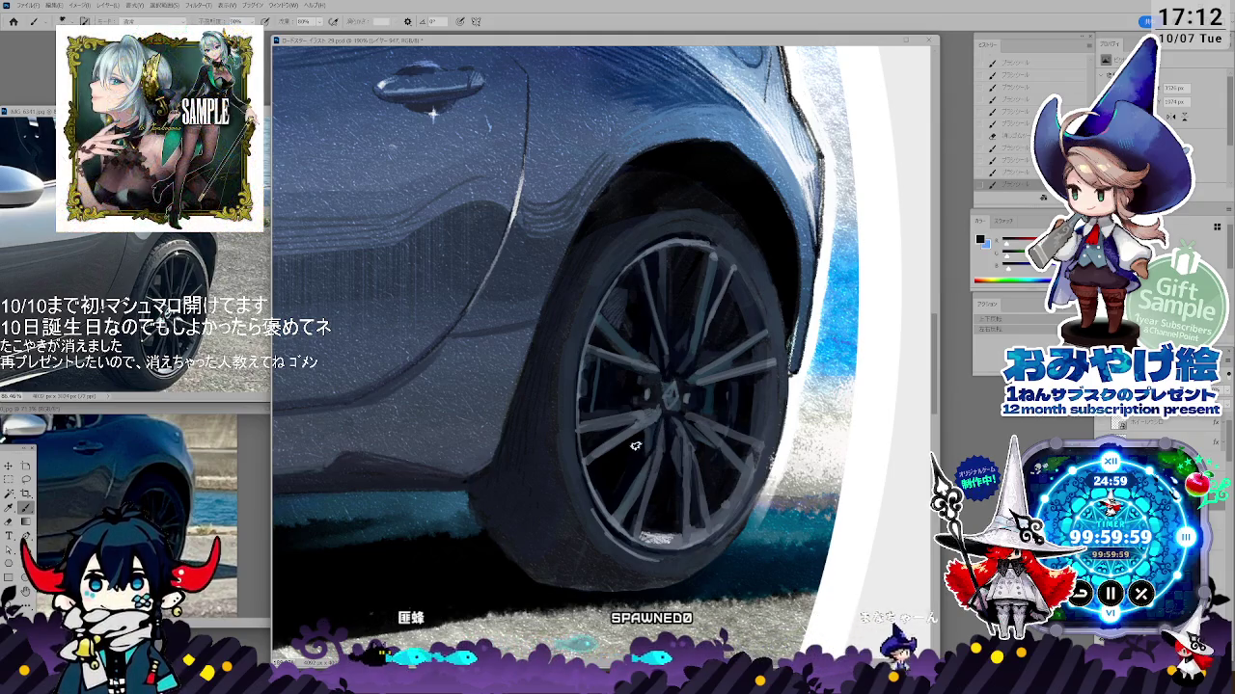
# - Paint faint light highlight strokes along the bottom of the rear wheel's rim
pyautogui.moveTo(645, 485); pyautogui.dragTo(622, 514)
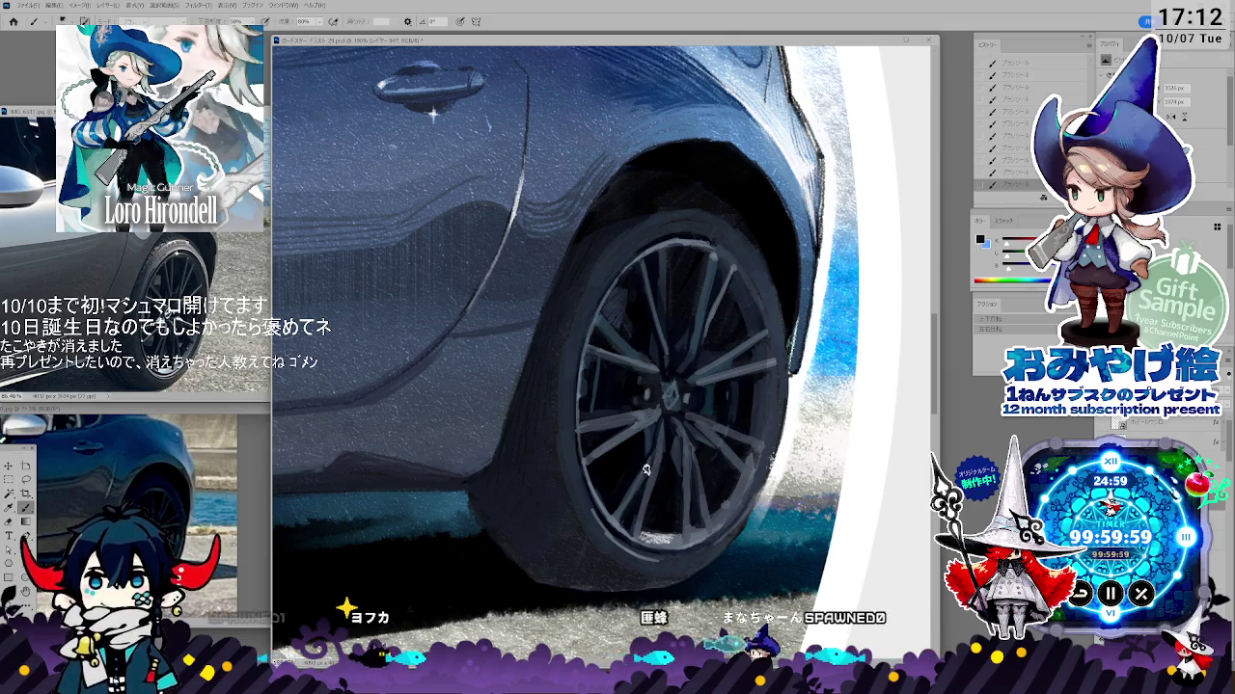
pyautogui.moveTo(648, 465); pyautogui.dragTo(619, 518)
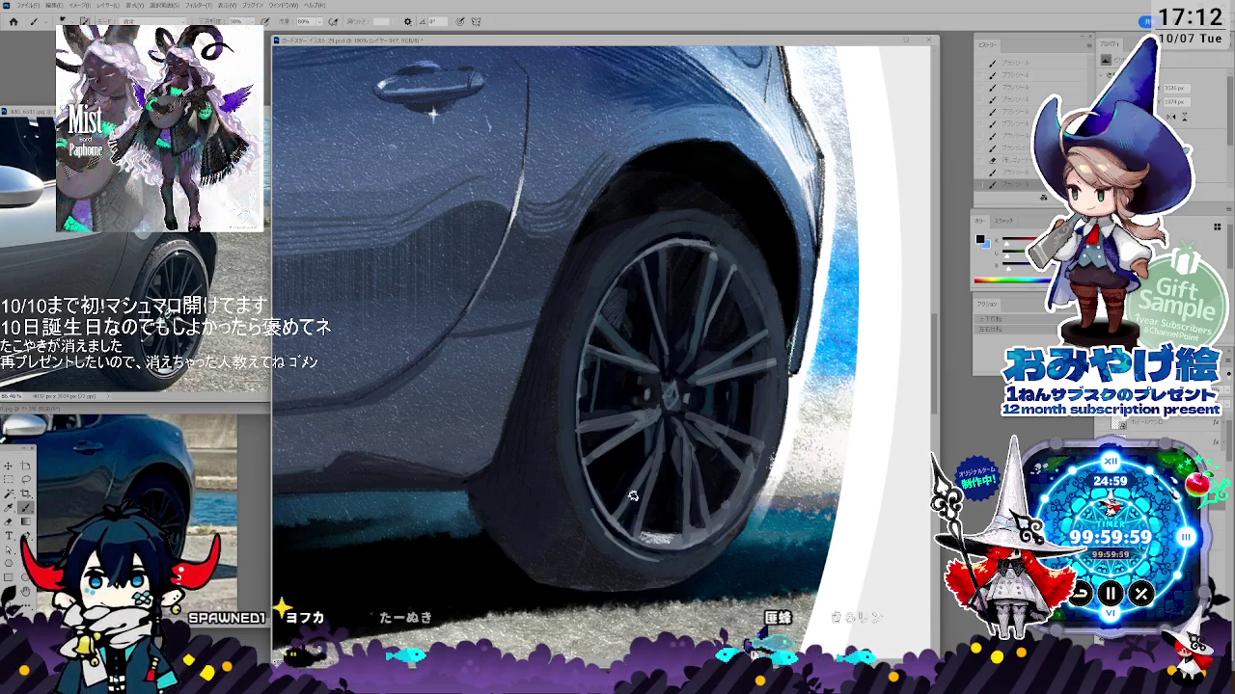
pyautogui.rightClick(733, 297)
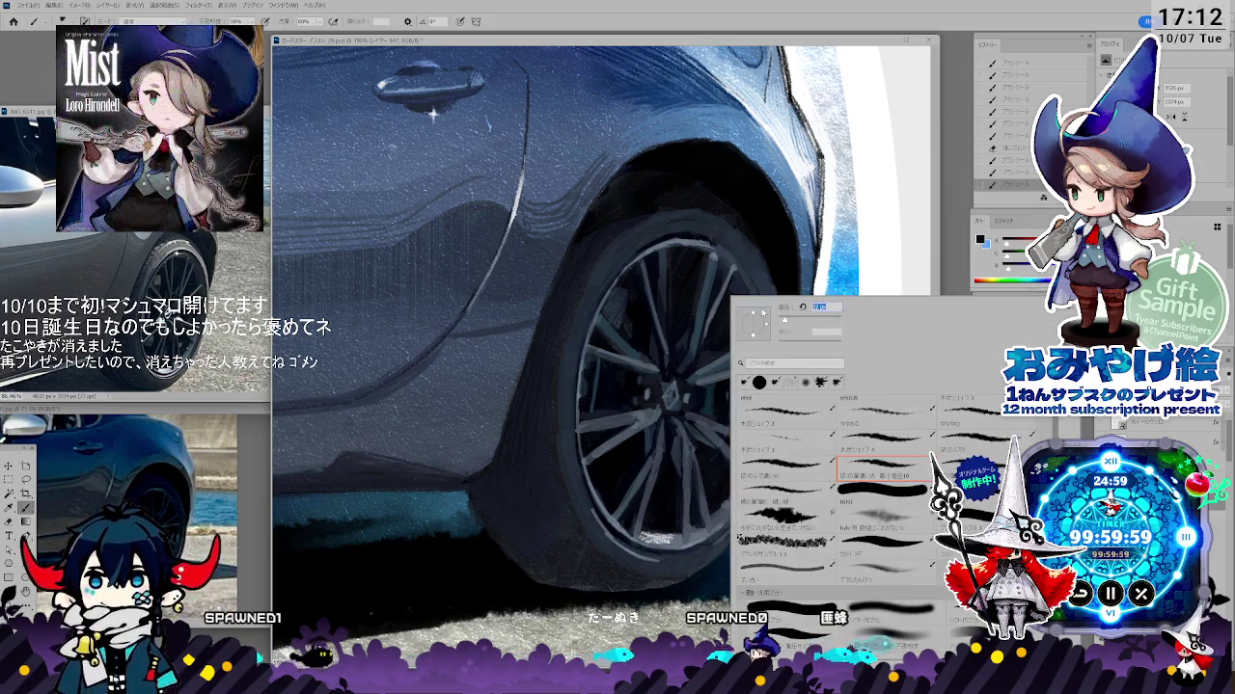
pyautogui.press('Return')
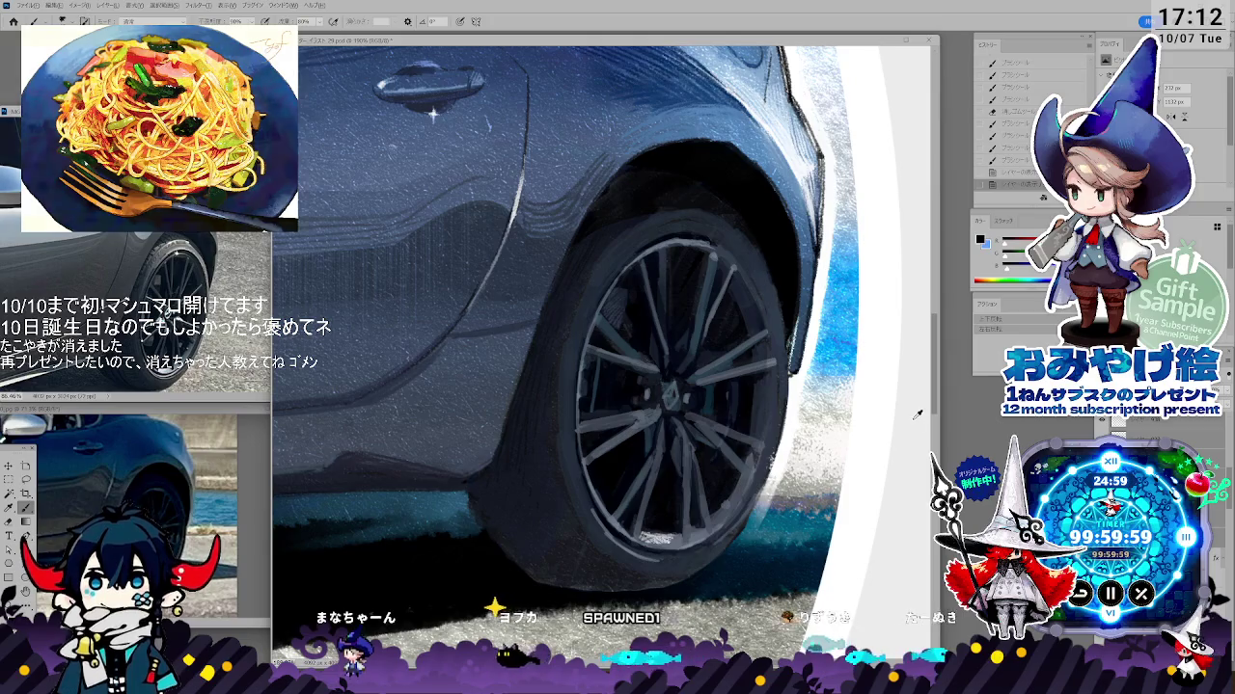
# - Zoom out to see the whole badge artwork fitted in the window
pyautogui.scroll(-2, 433, 114)
pyautogui.scroll(-2, 501, 222)
pyautogui.scroll(-2, 572, 326)
pyautogui.hotkey('ctrl', '0')
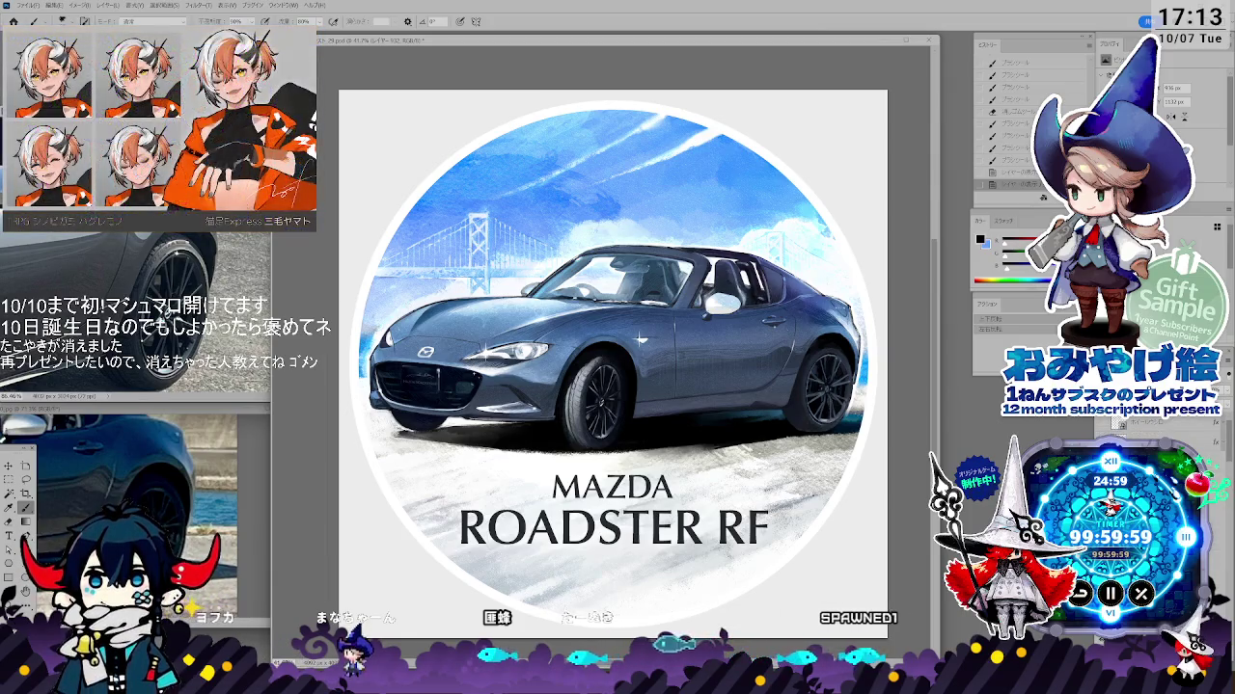
# - Add a new layer and zoom back in on the rear door and wheel
pyautogui.hotkey('ctrl', 'shift', 'alt', 'n')
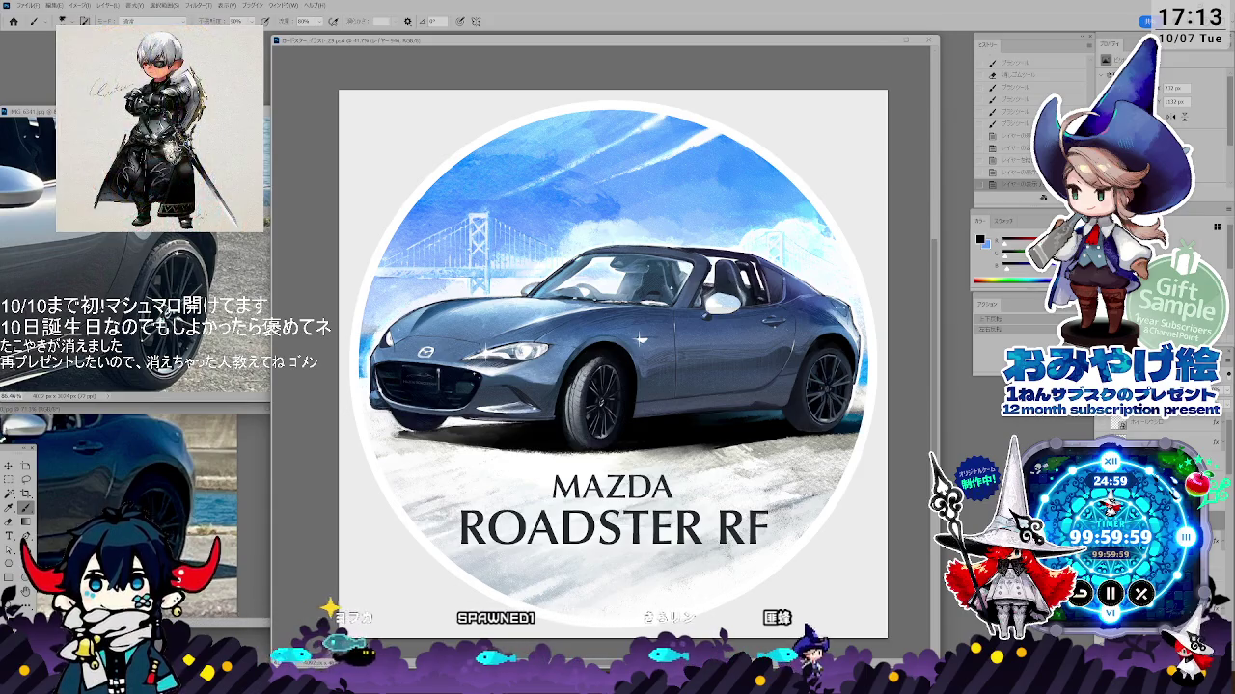
pyautogui.scroll(1, 752, 357)
pyautogui.scroll(1, 772, 362)
pyautogui.scroll(3, 810, 371)
pyautogui.scroll(2, 848, 386)
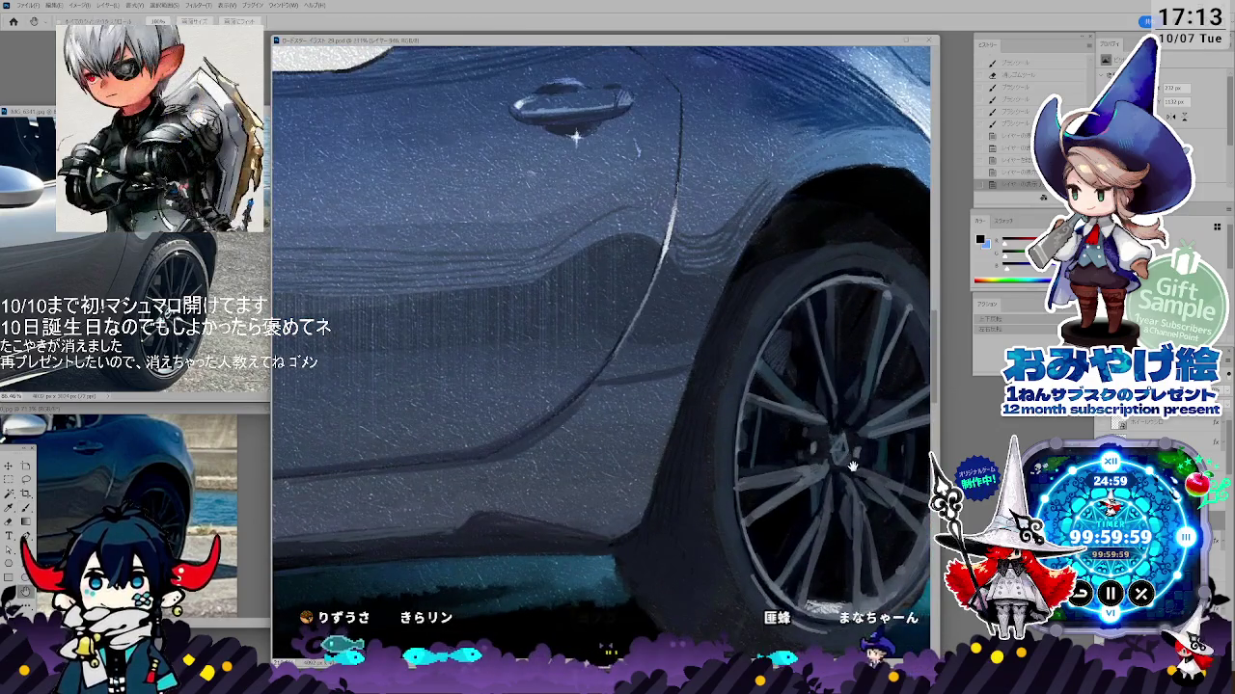
# - Centre the rear wheel, add a new layer, and sample a dark tone near the arch
pyautogui.moveTo(865, 390); pyautogui.dragTo(586, 386)
pyautogui.hotkey('ctrl', 'shift', 'alt', 'n')
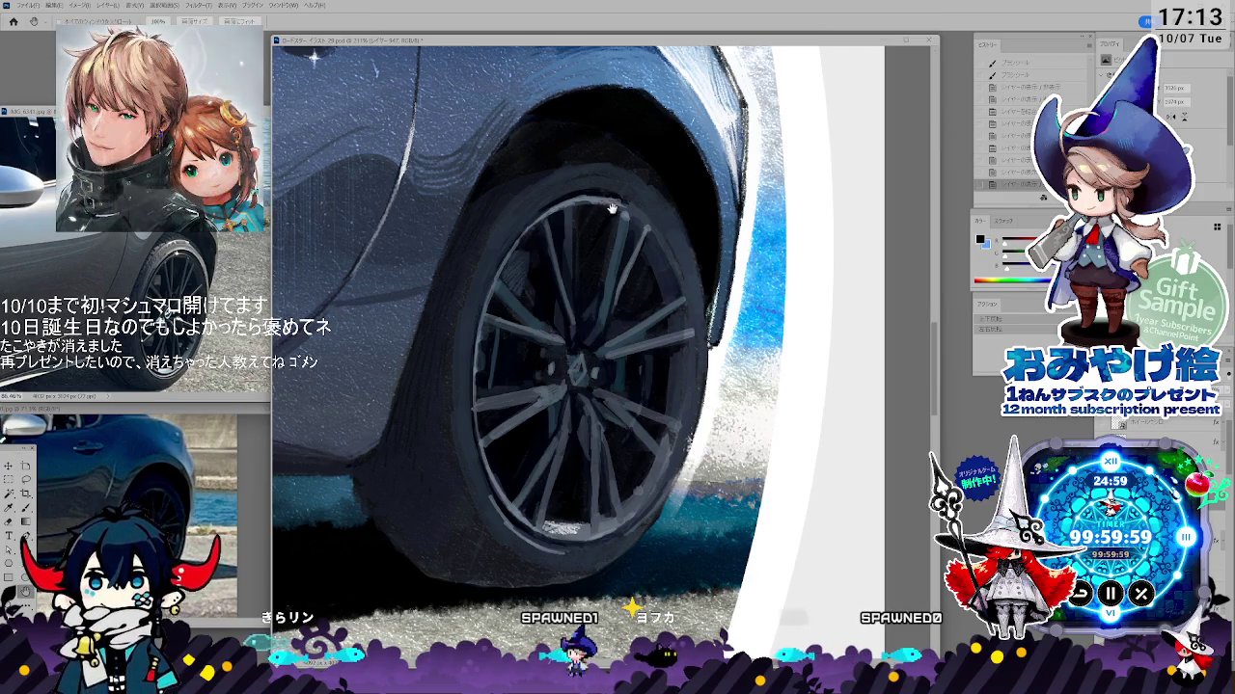
pyautogui.press('i')
pyautogui.press('b')
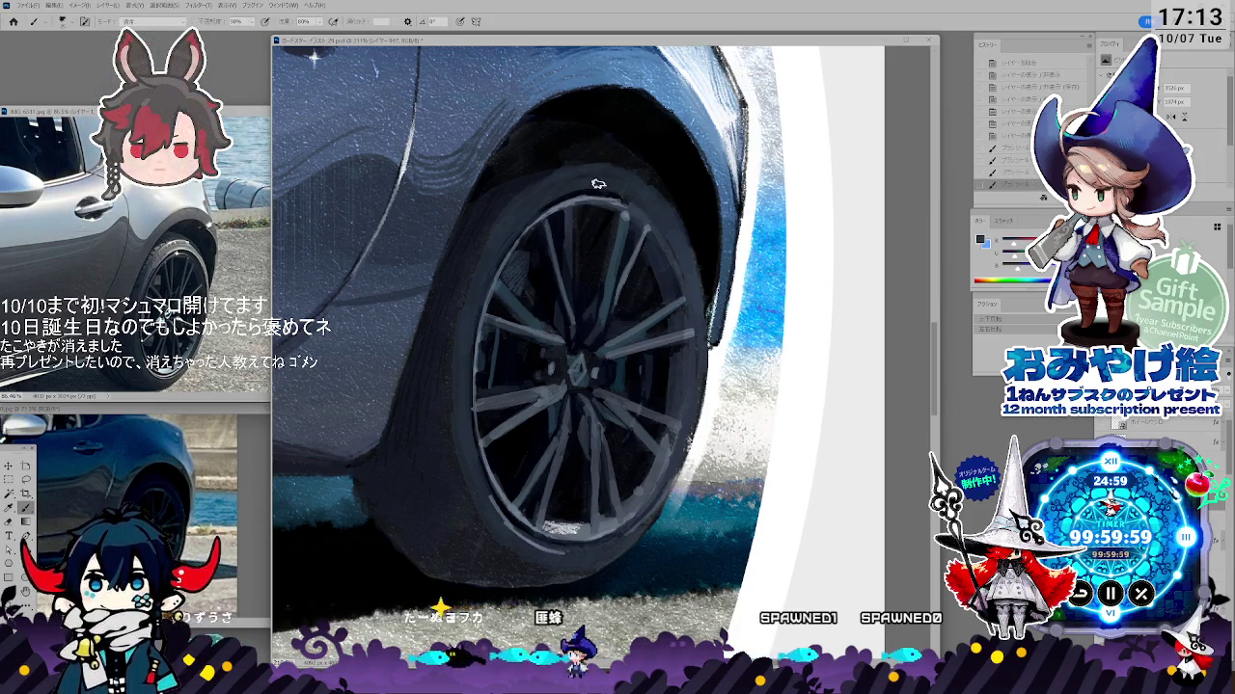
pyautogui.press('i')
pyautogui.press('b')
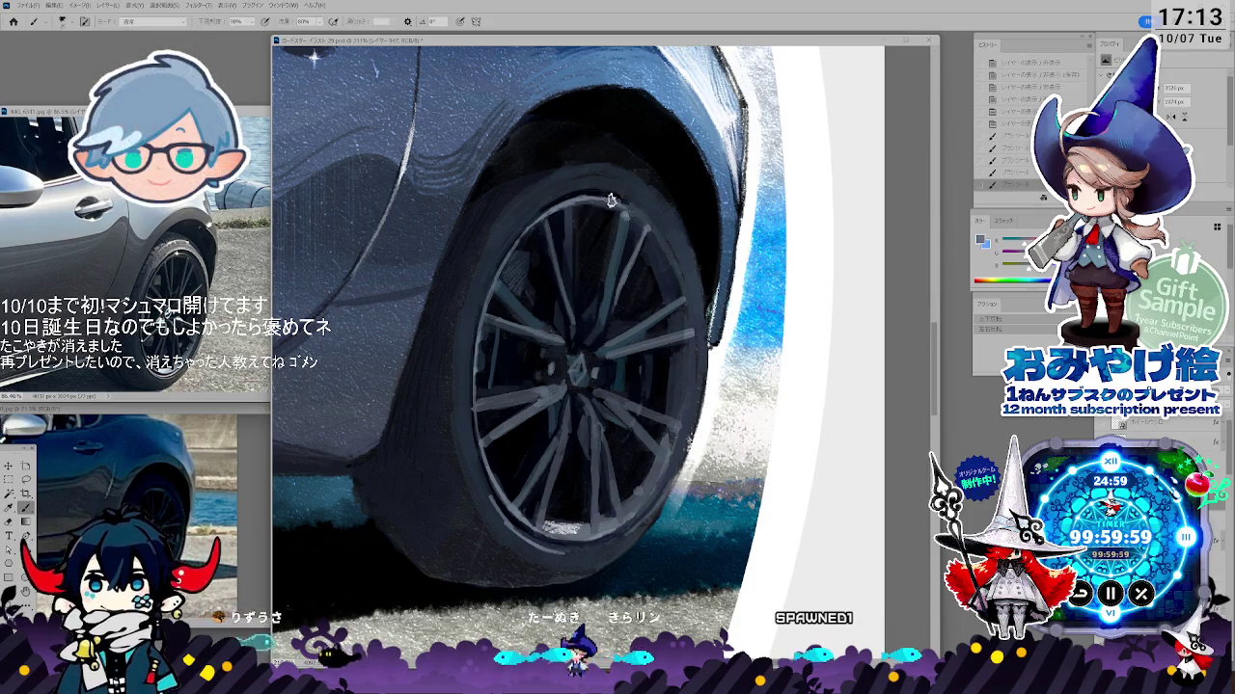
pyautogui.keyDown('alt'); pyautogui.click(615, 243); pyautogui.keyUp('alt')
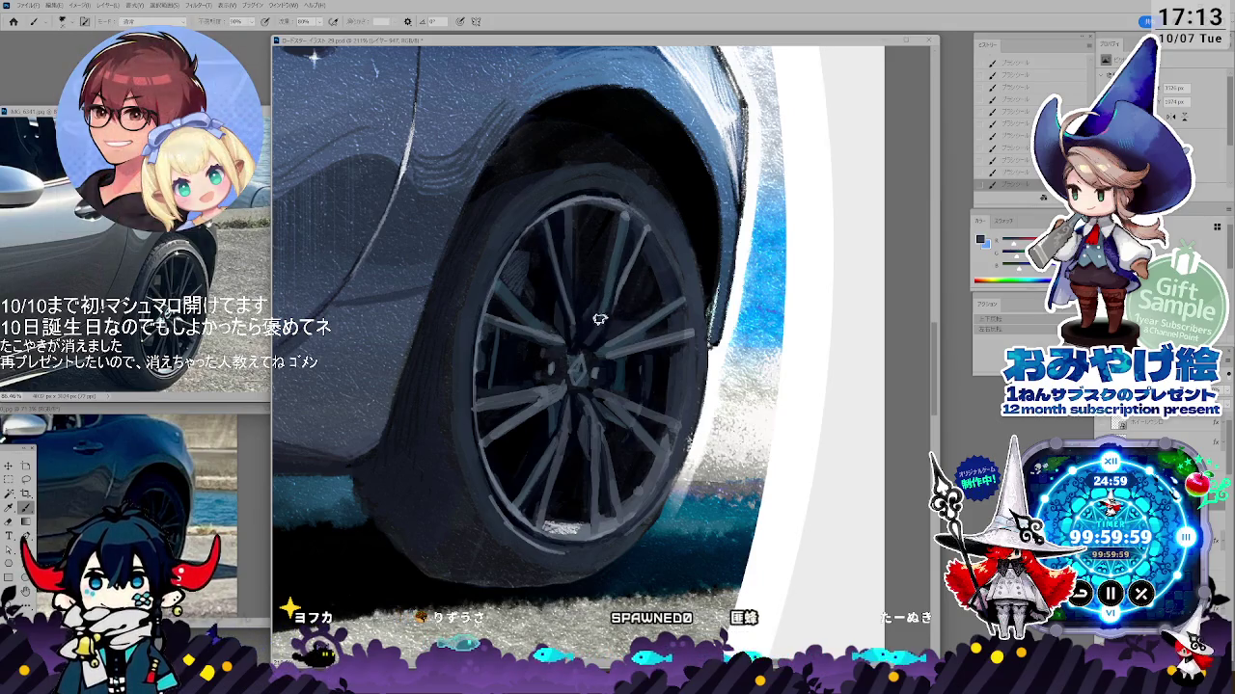
# - Sample wheel colours and repaint the spokes and rim, erasing where needed
pyautogui.press('i')
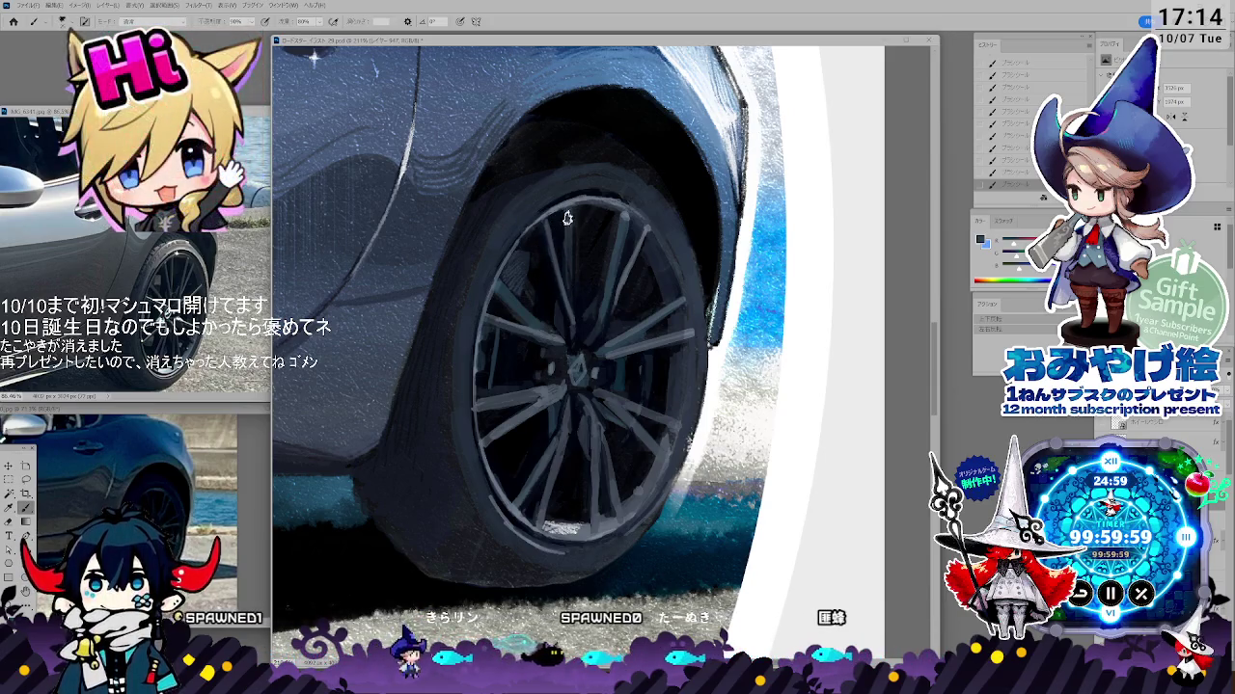
pyautogui.press('e')
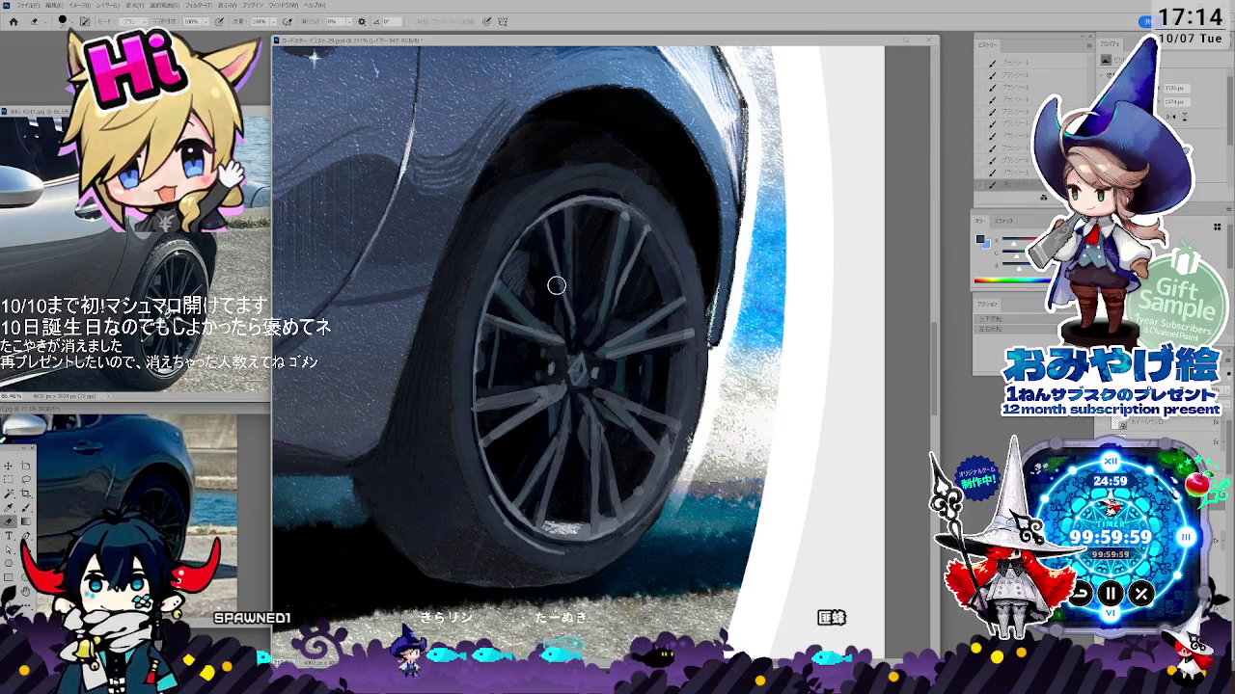
pyautogui.keyDown('alt'); pyautogui.click(627, 268); pyautogui.keyUp('alt')
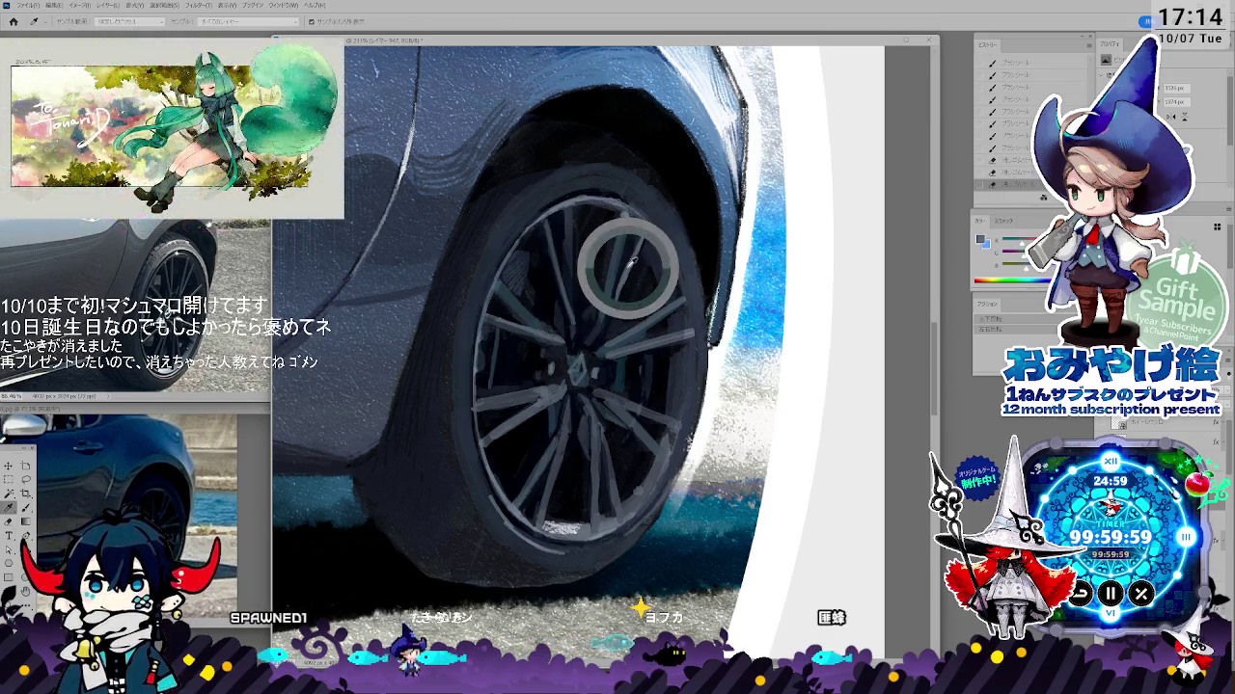
pyautogui.press('b')
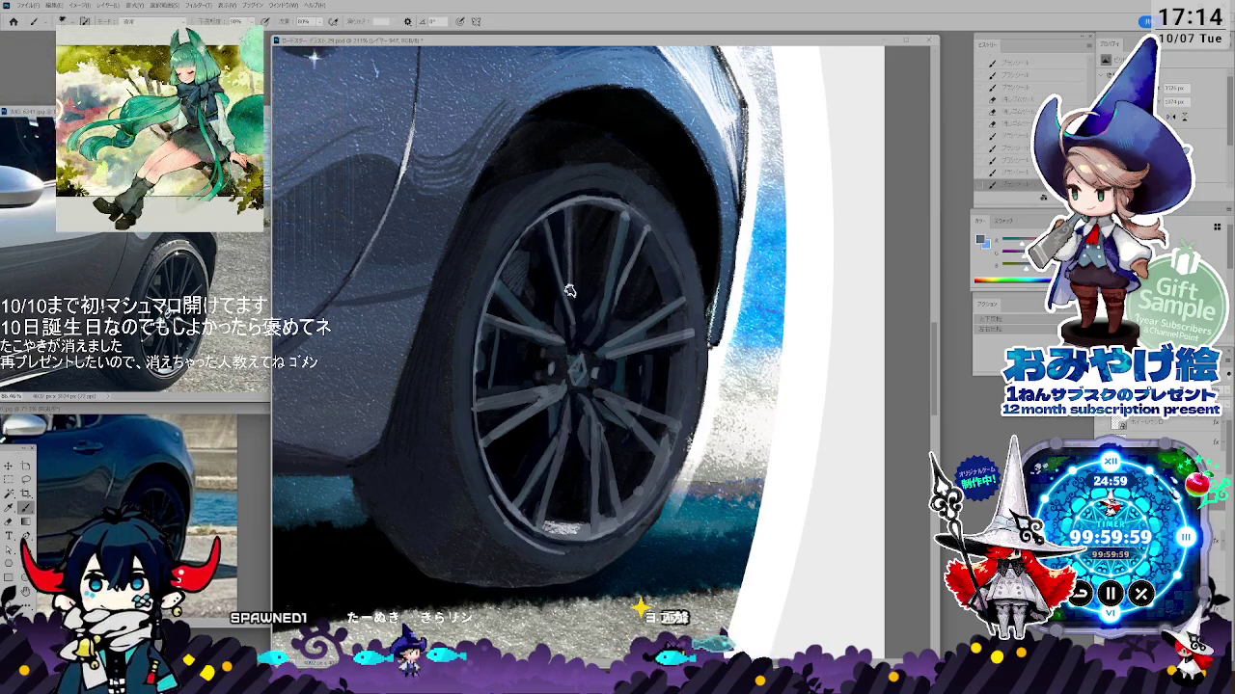
pyautogui.press('b')
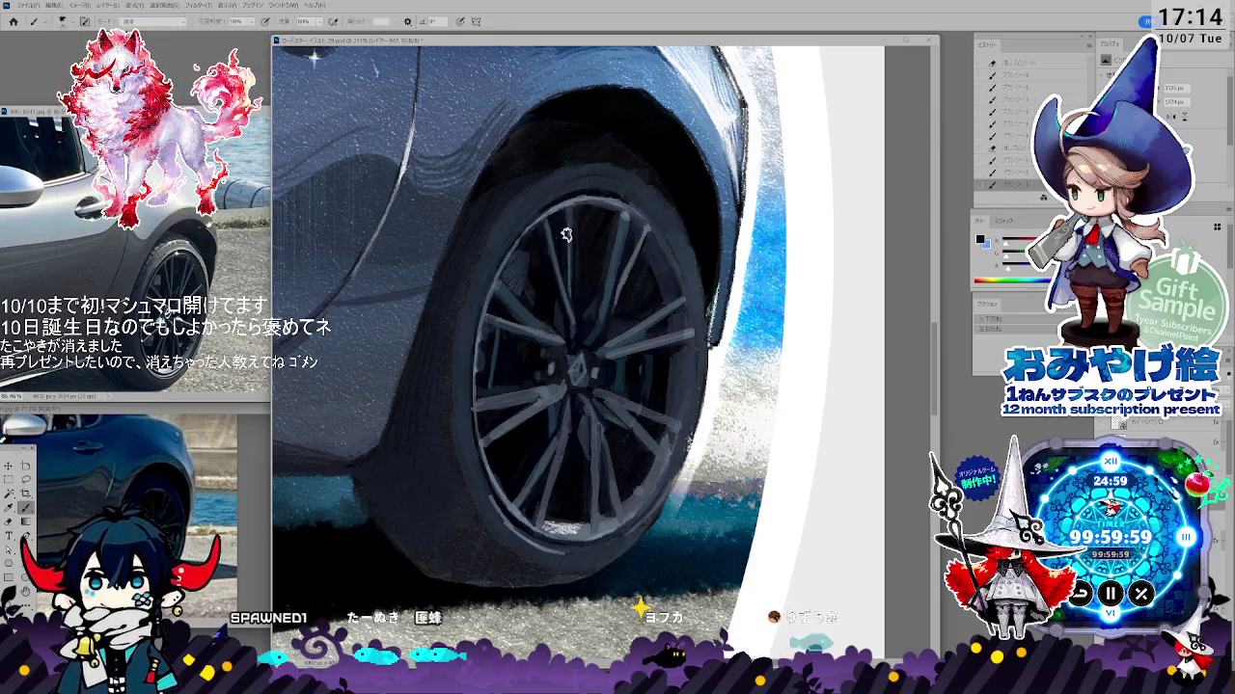
pyautogui.press('b')
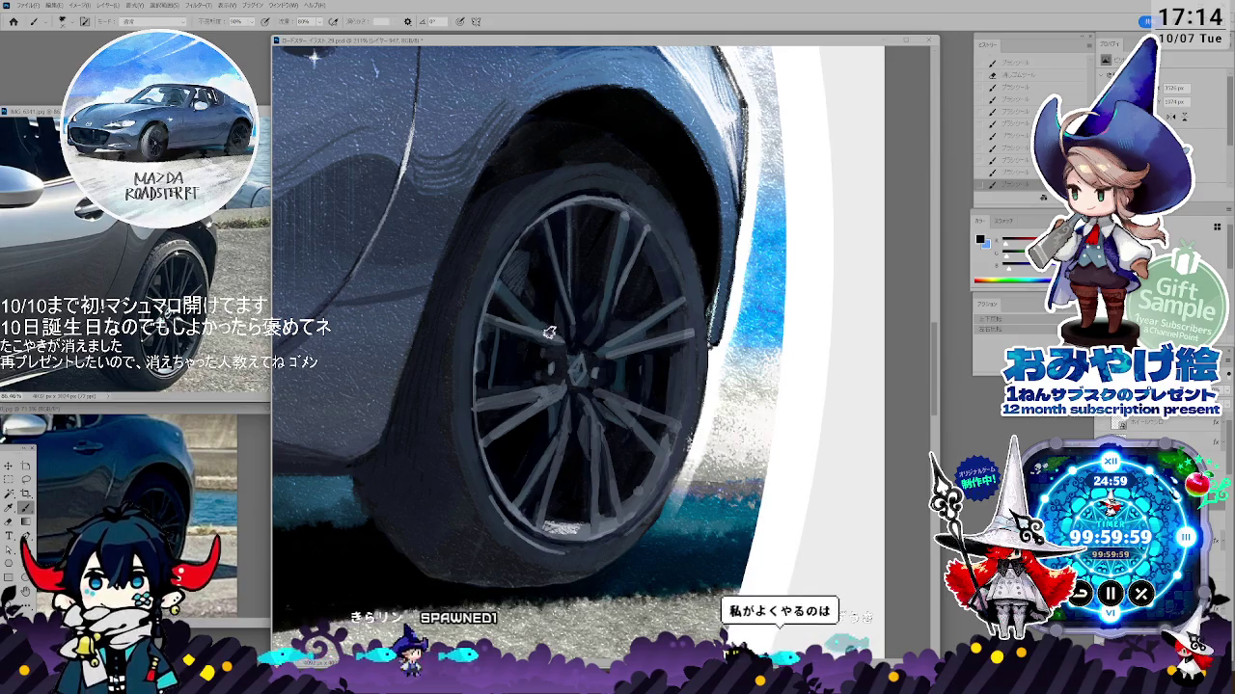
pyautogui.press('i')
pyautogui.press('b')
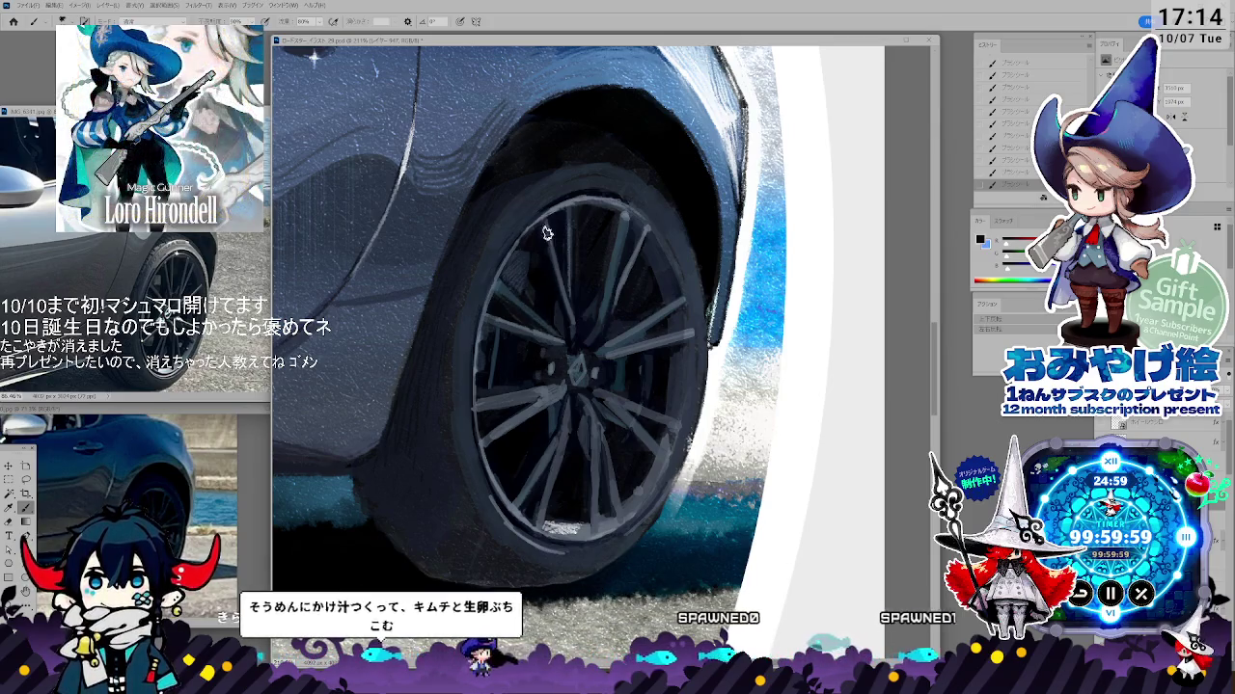
pyautogui.press('i')
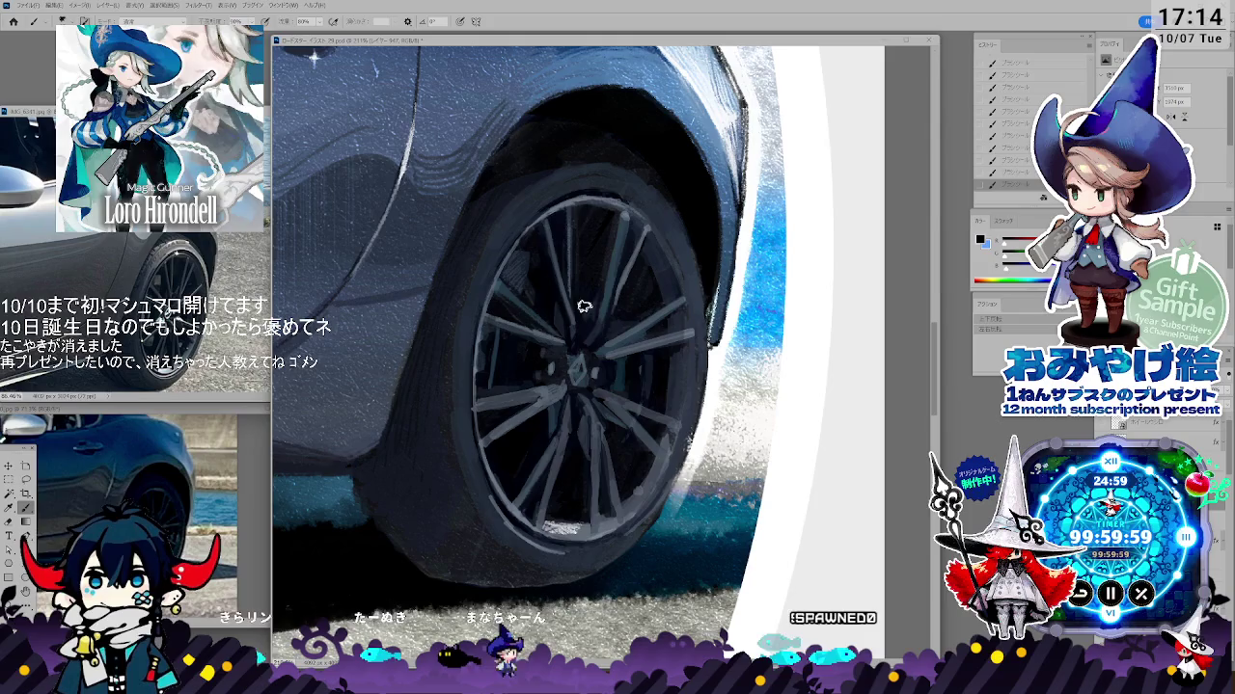
pyautogui.press('i')
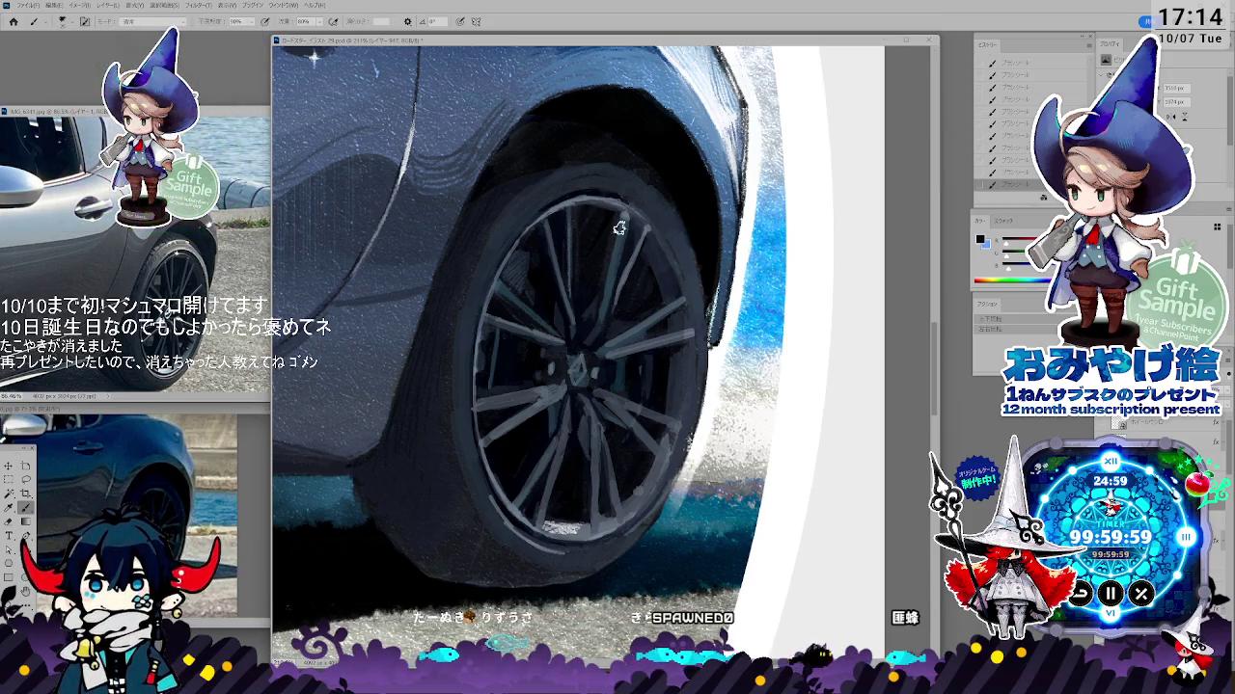
# - Paint crisp paired grey spokes around a dark centre hub using sampled wheel tones
pyautogui.press('i')
pyautogui.press('w')
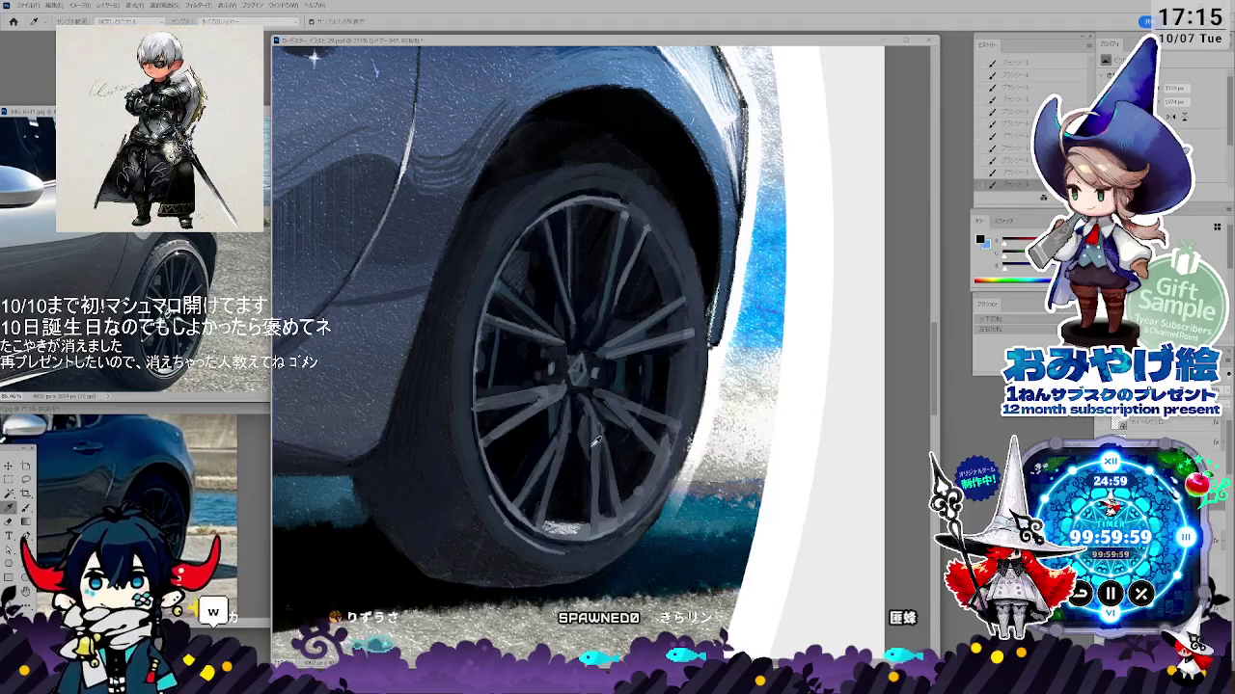
pyautogui.press('b')
pyautogui.press('i')
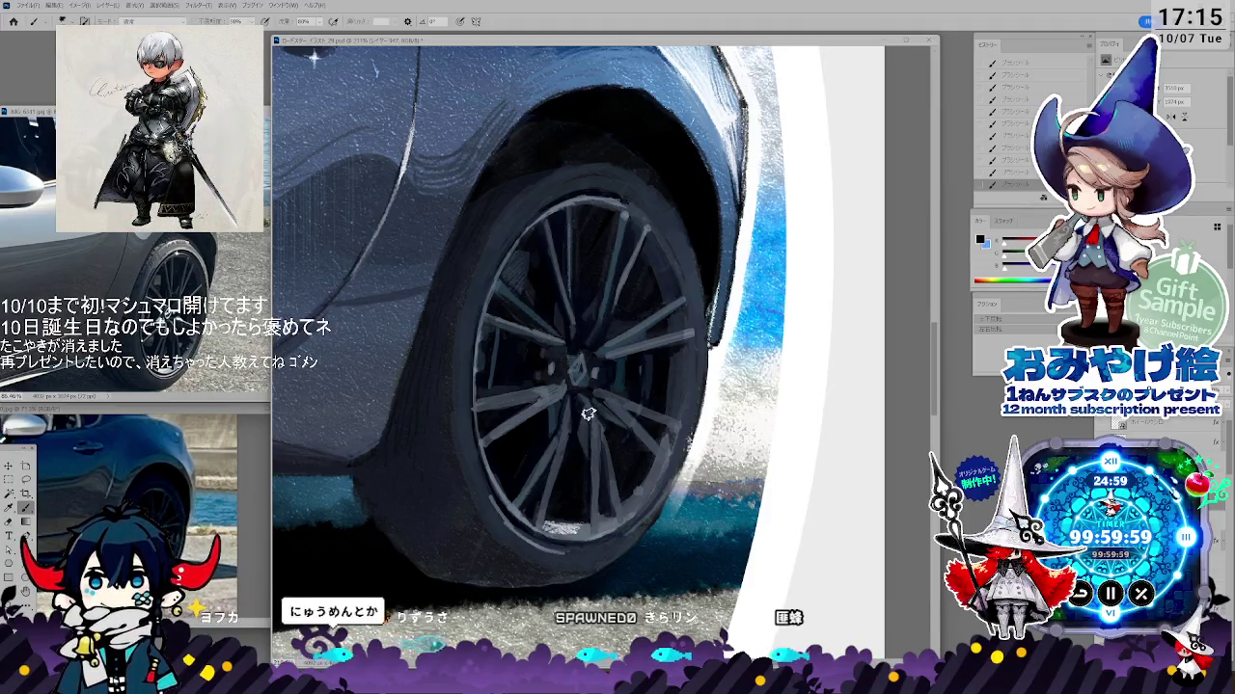
pyautogui.press('b')
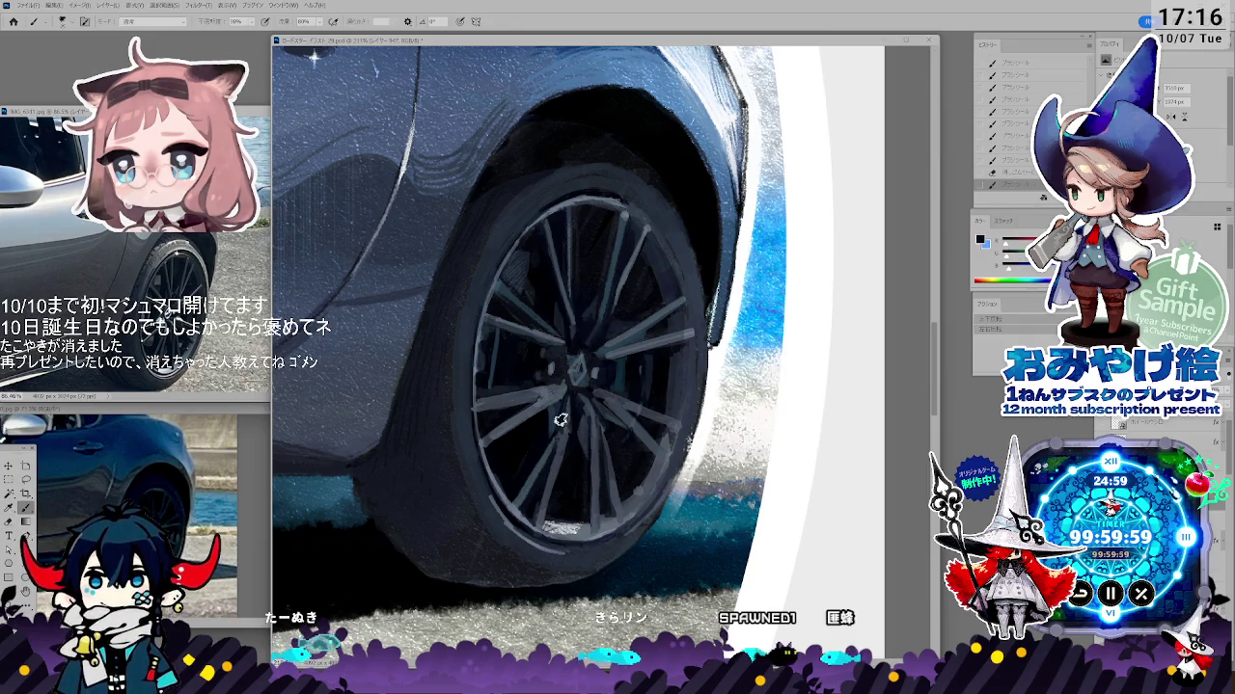
pyautogui.press('i')
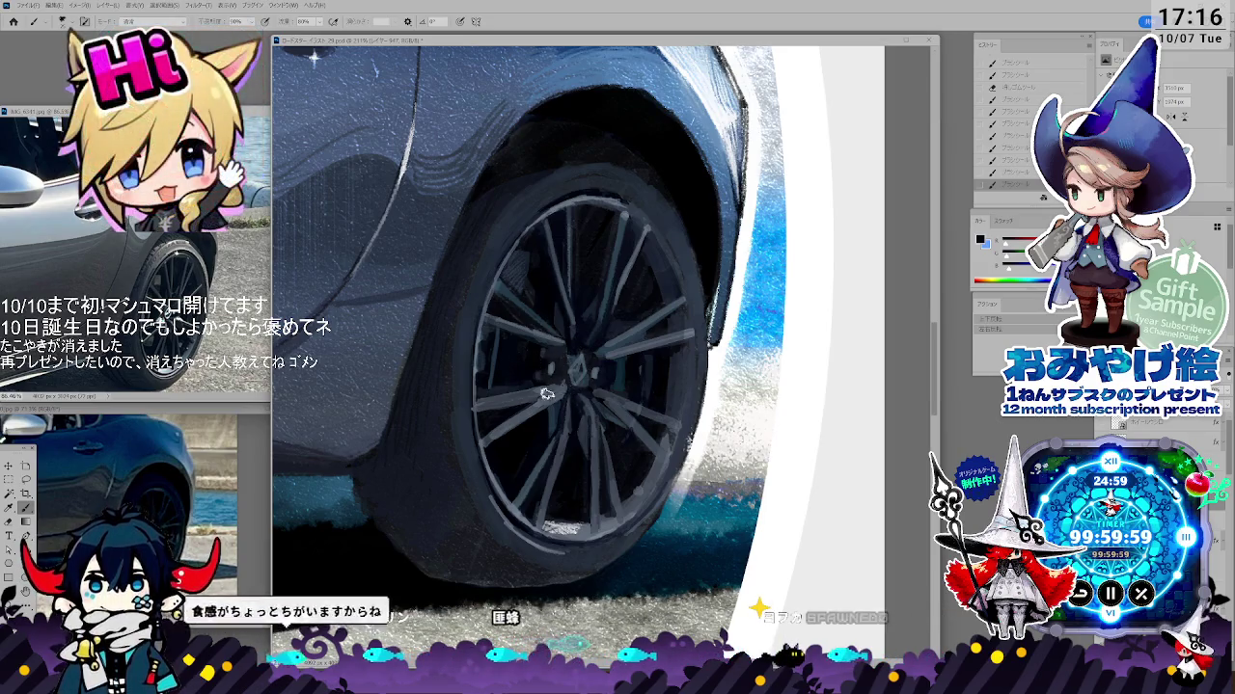
pyautogui.press('i')
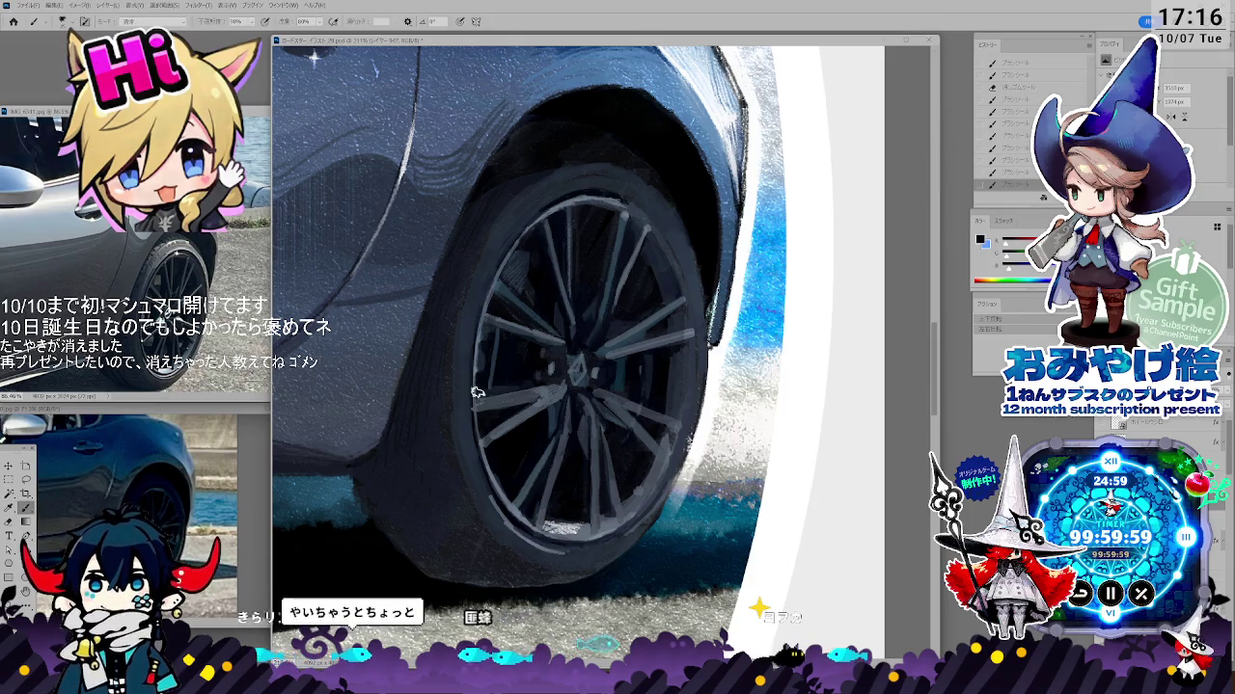
pyautogui.press('b')
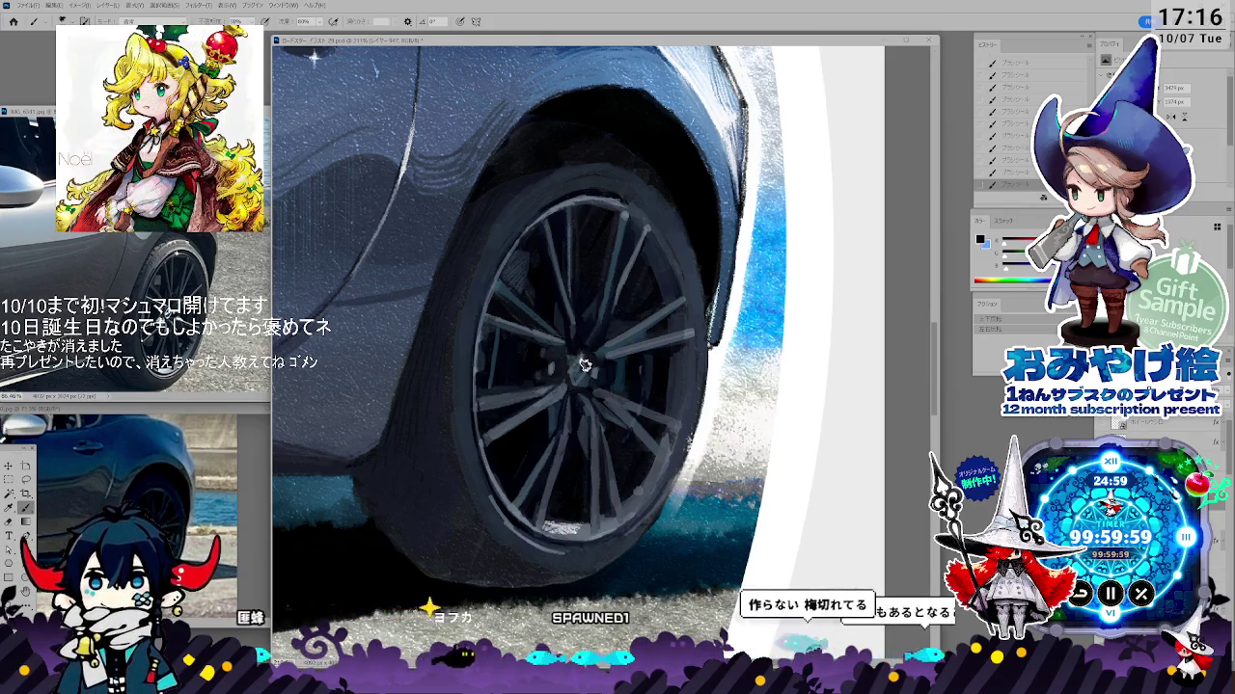
# - Sample a wheel colour, paint over the spokes, and erase stray strokes
pyautogui.press('i')
pyautogui.click(579, 414)
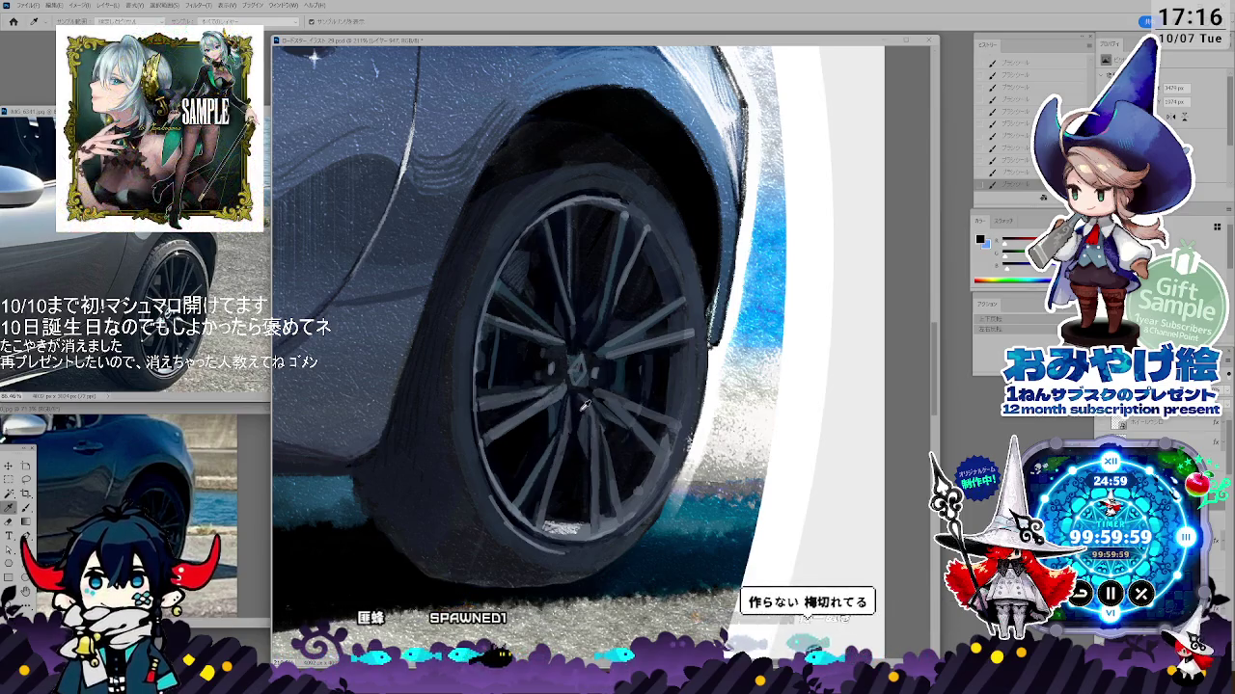
pyautogui.press('b')
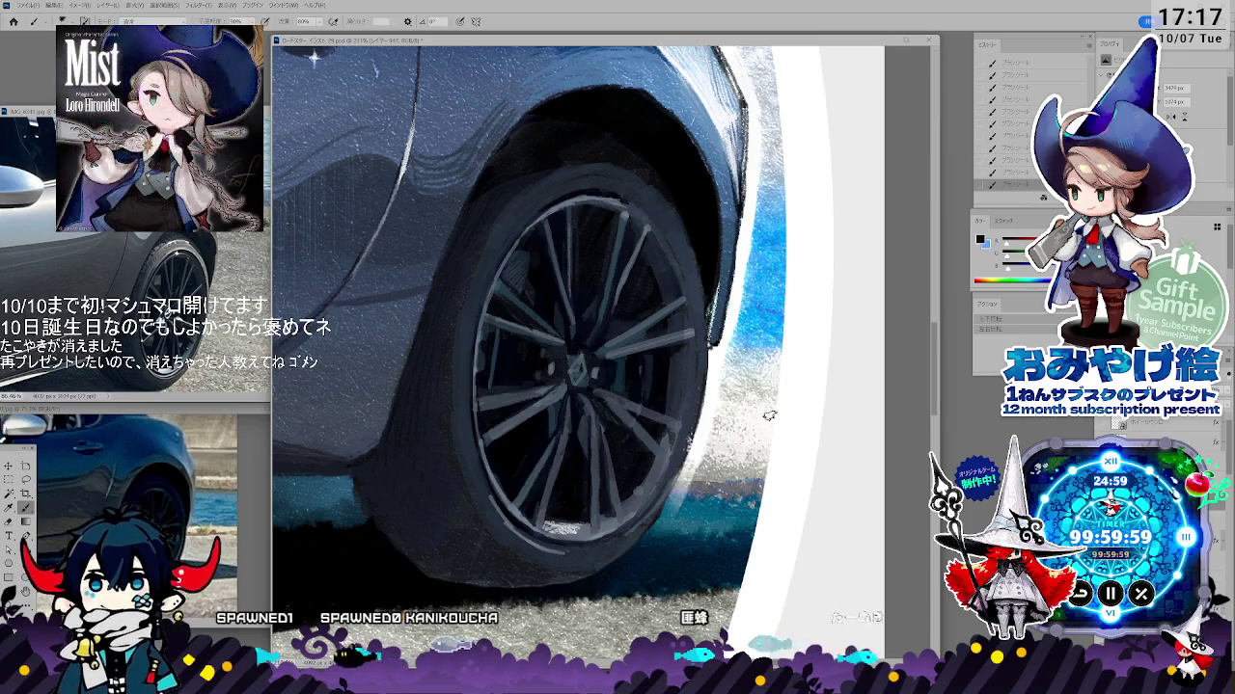
pyautogui.press('b')
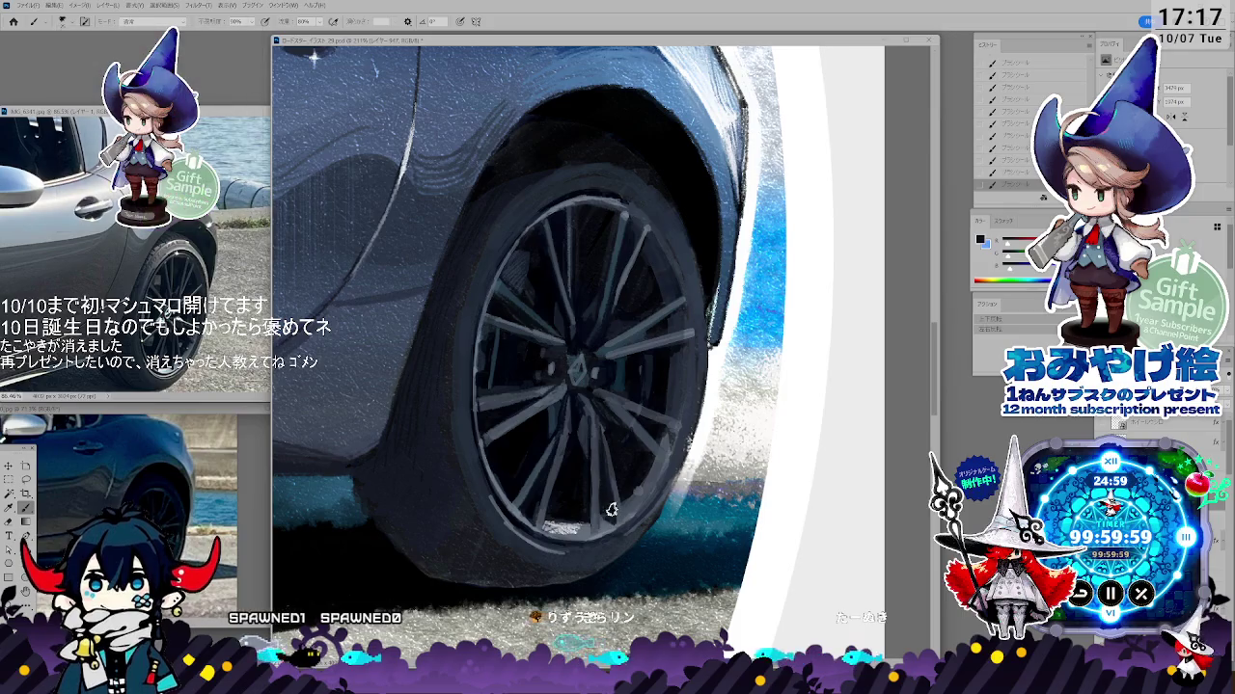
pyautogui.press('e')
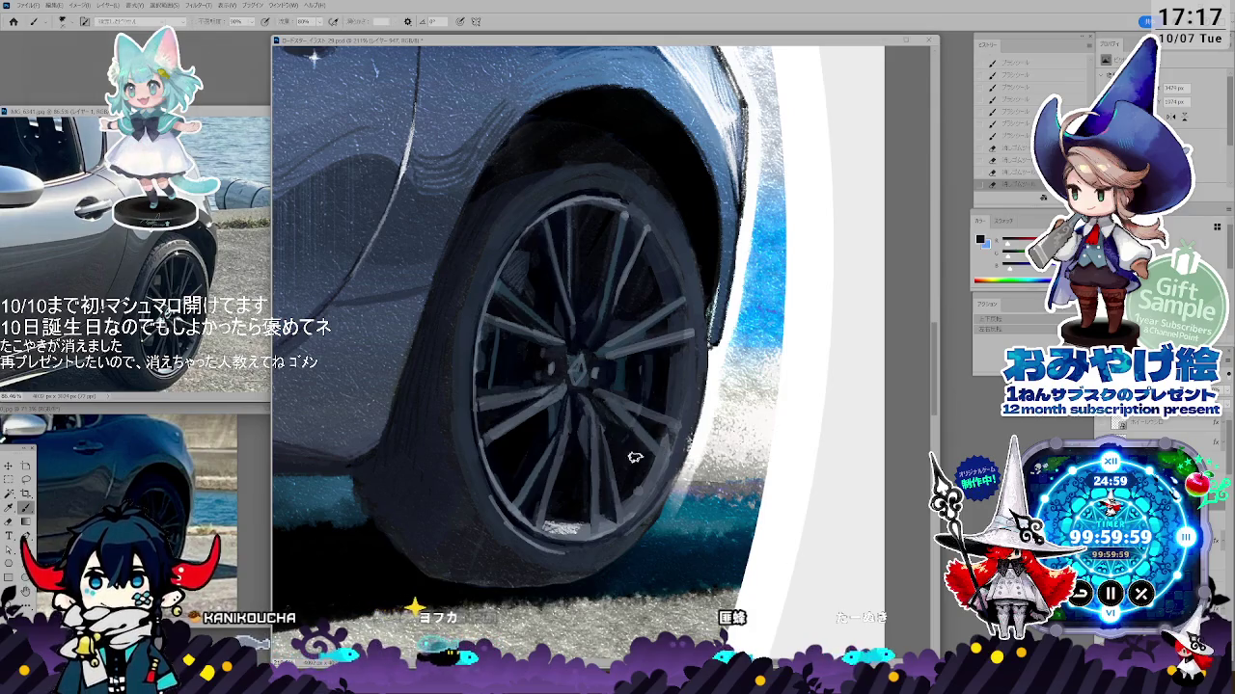
pyautogui.press('e')
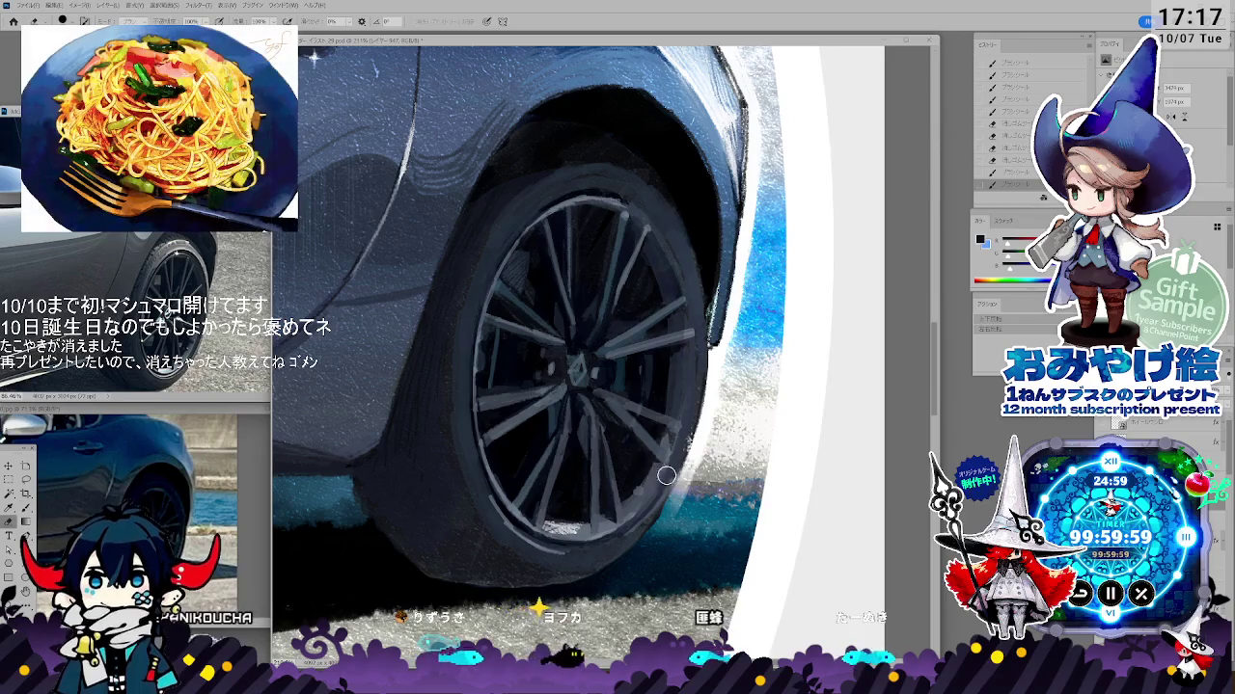
# - Sample further wheel tones and repaint the spokes and tyre edge
pyautogui.press('i')
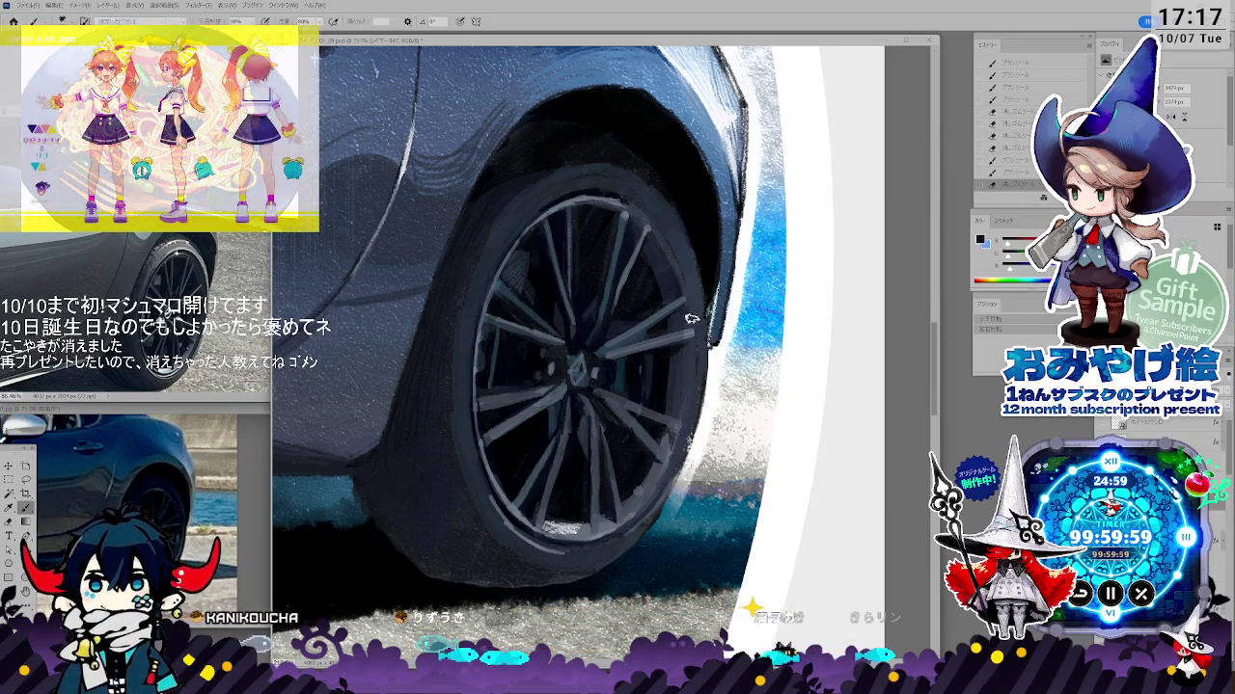
pyautogui.press('i')
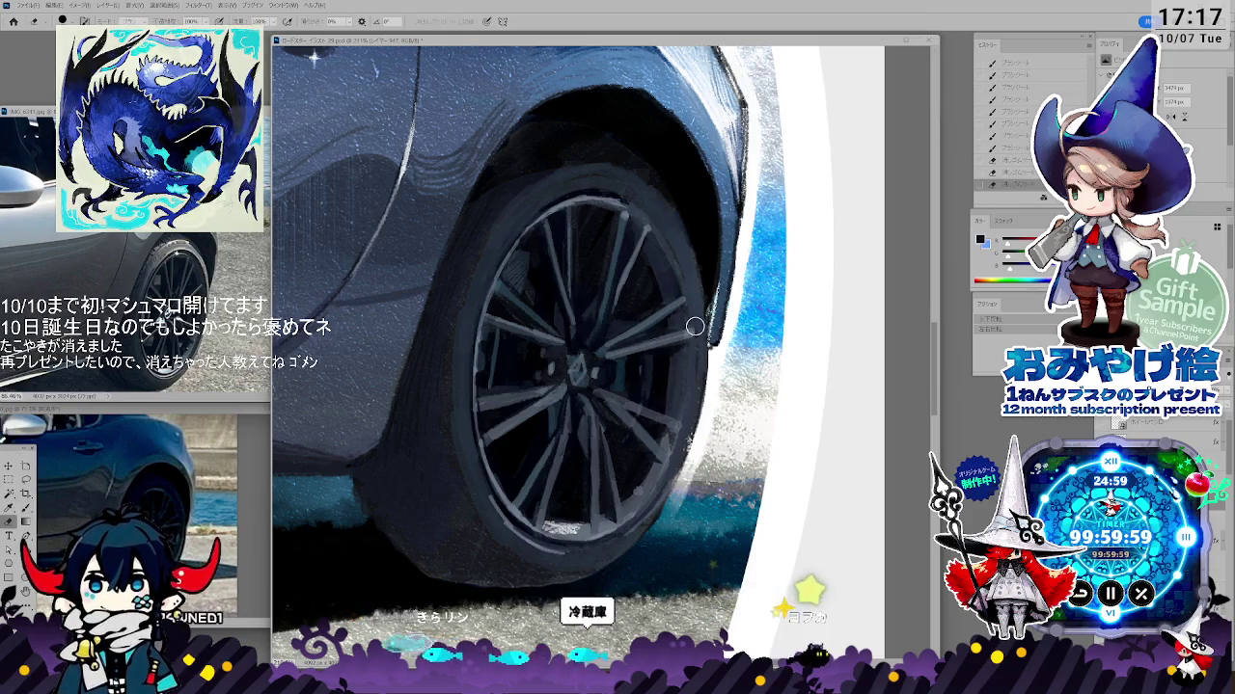
pyautogui.press('i')
pyautogui.click(610, 298)
pyautogui.press('b')
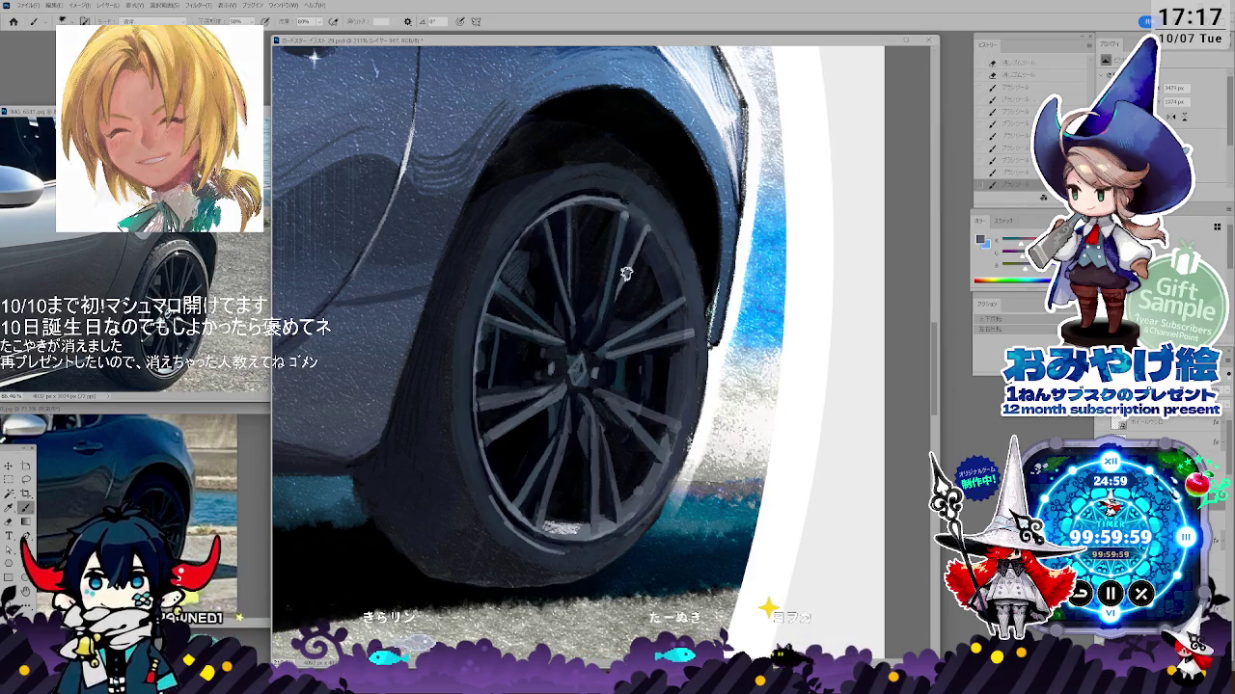
pyautogui.press('alt')
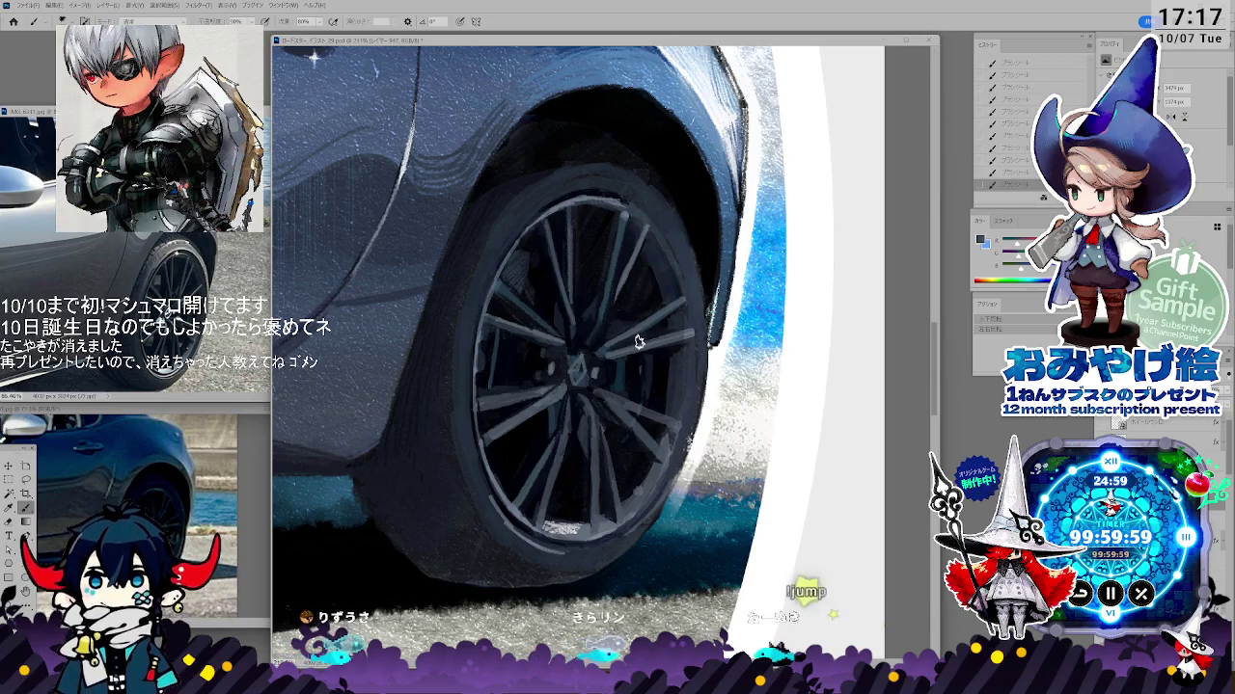
pyautogui.press('i')
pyautogui.click(590, 415)
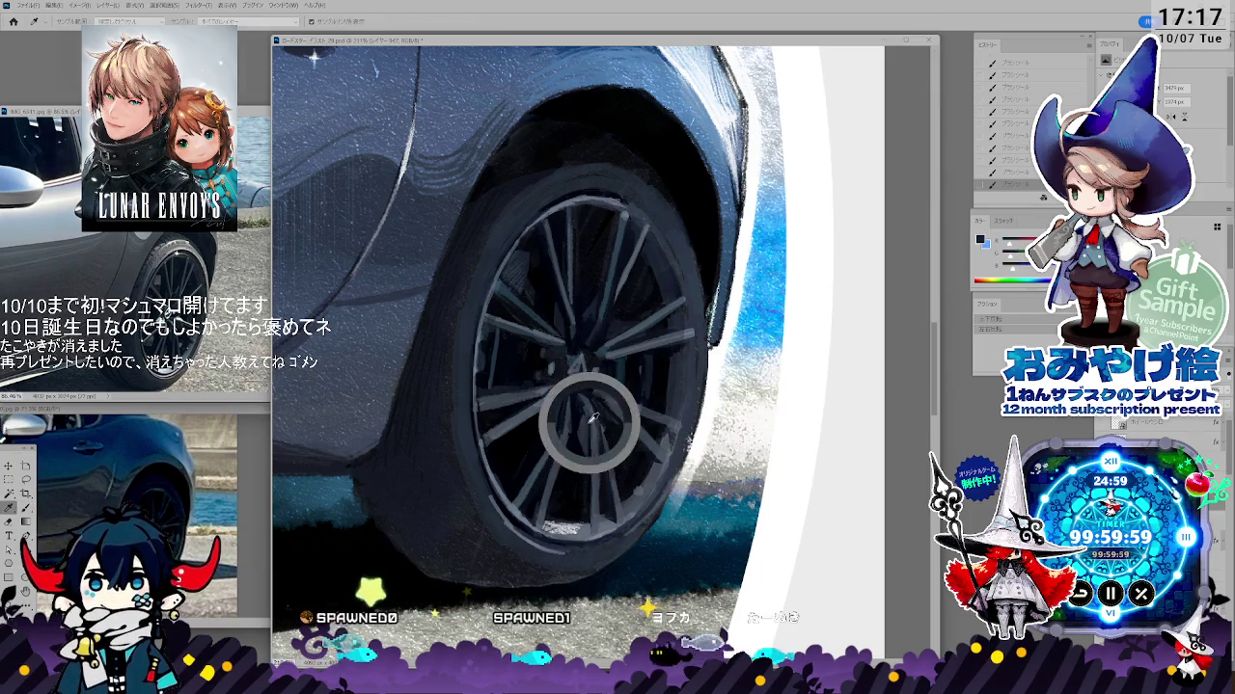
# - Erase rough strokes and repaint the lower spokes and tyre with sampled wheel colours
pyautogui.press('b')
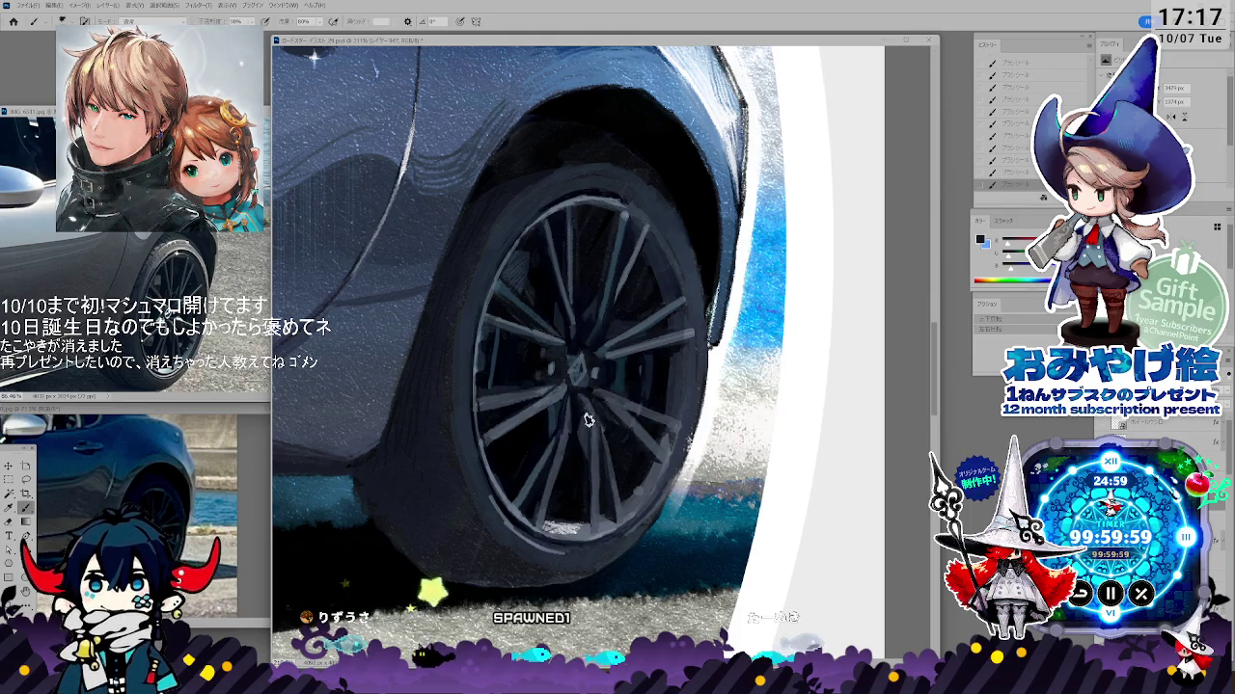
pyautogui.press('b')
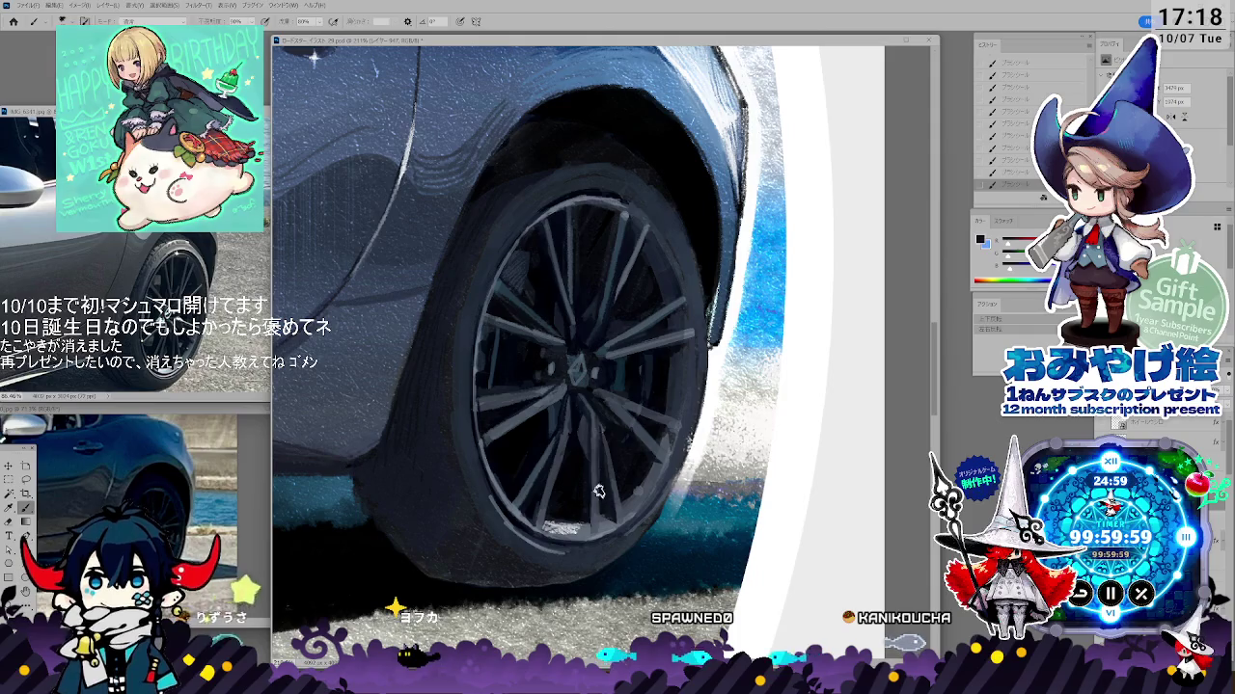
pyautogui.press('e')
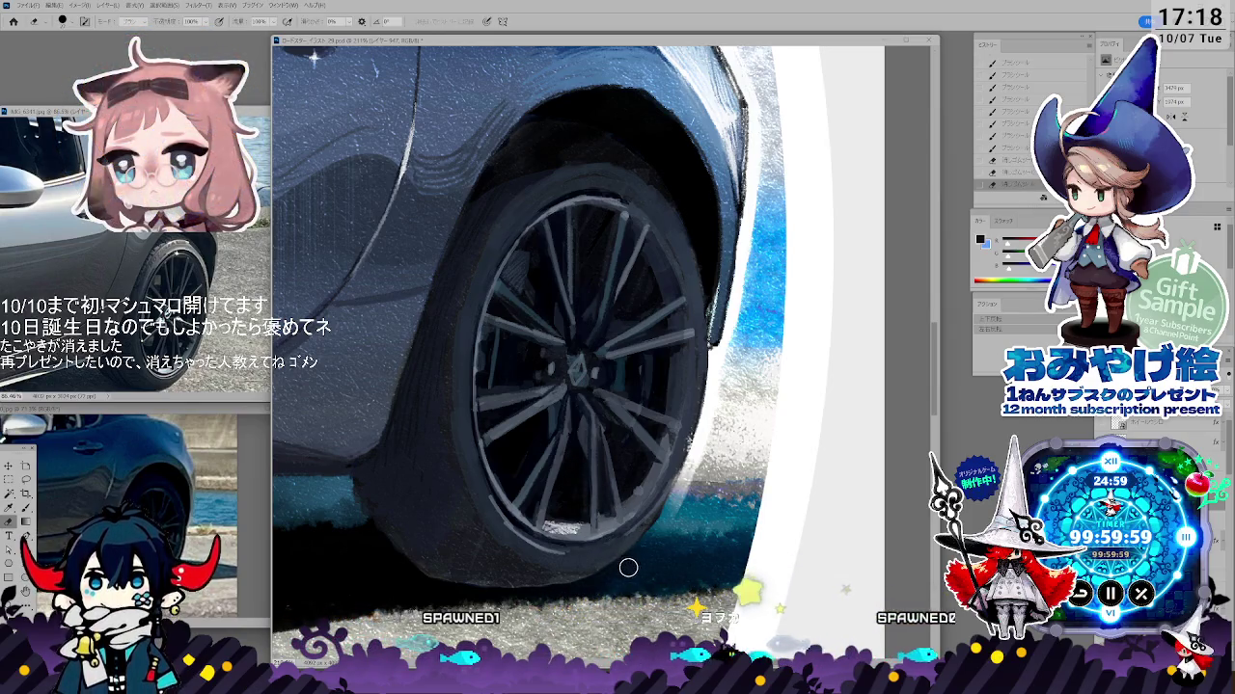
pyautogui.press('i')
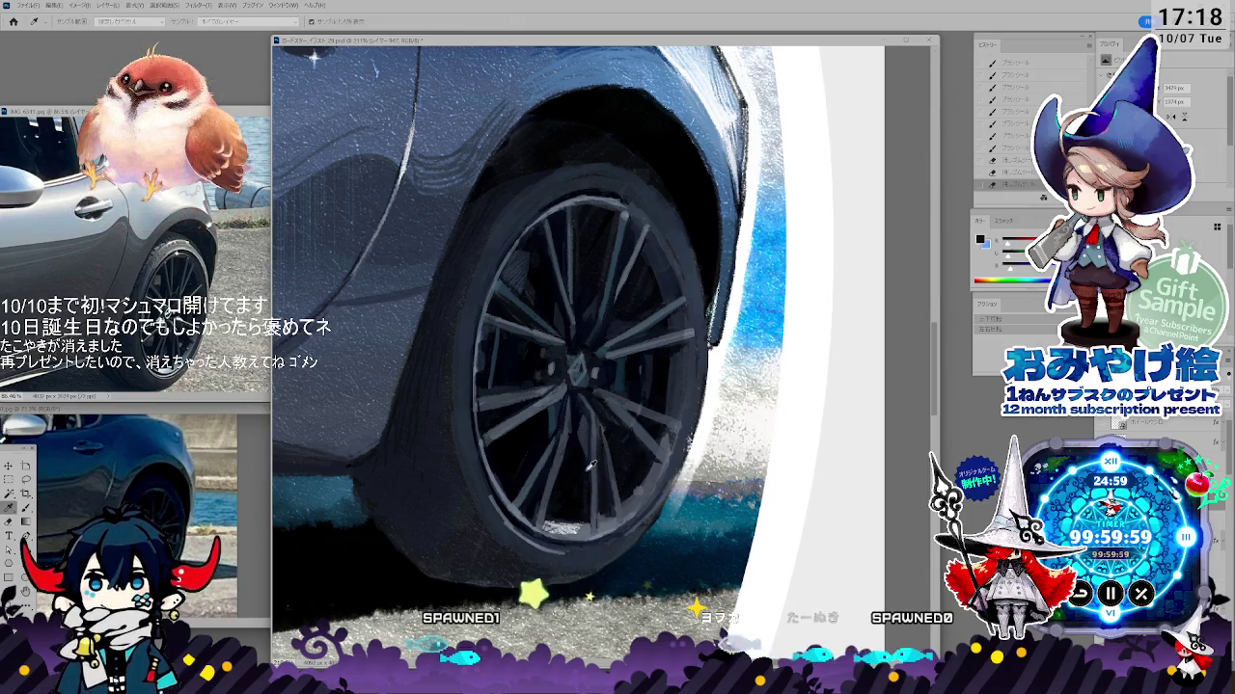
pyautogui.press('b')
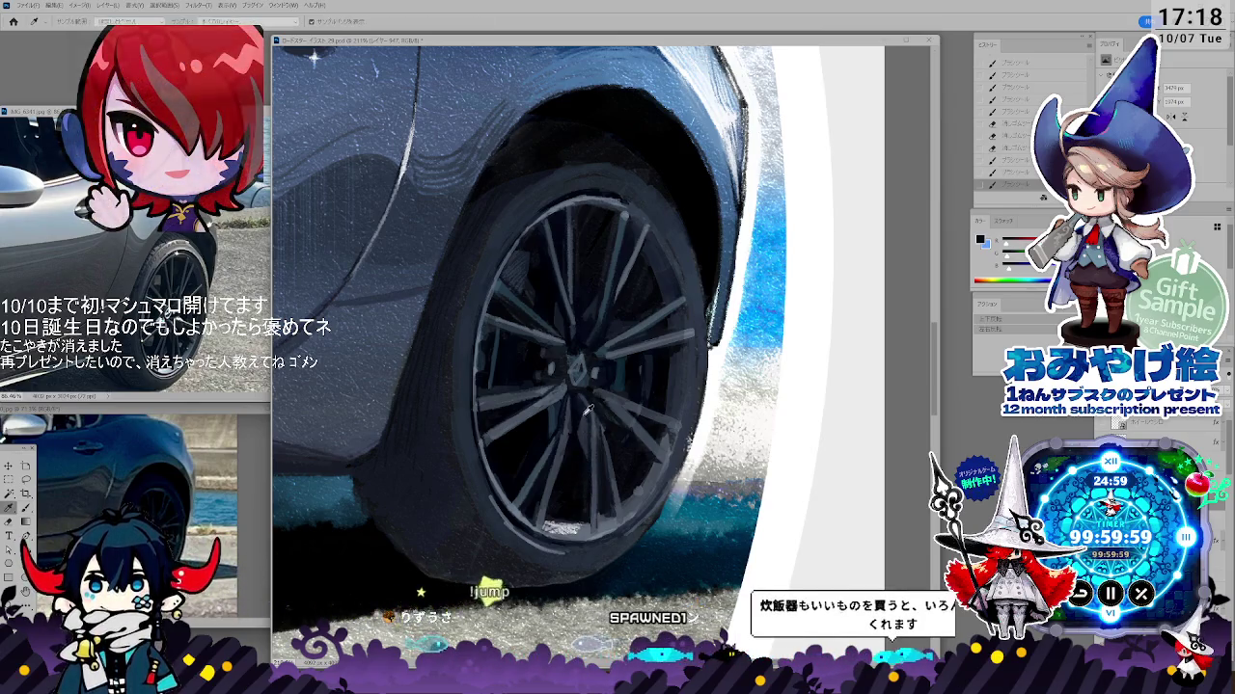
pyautogui.press('b')
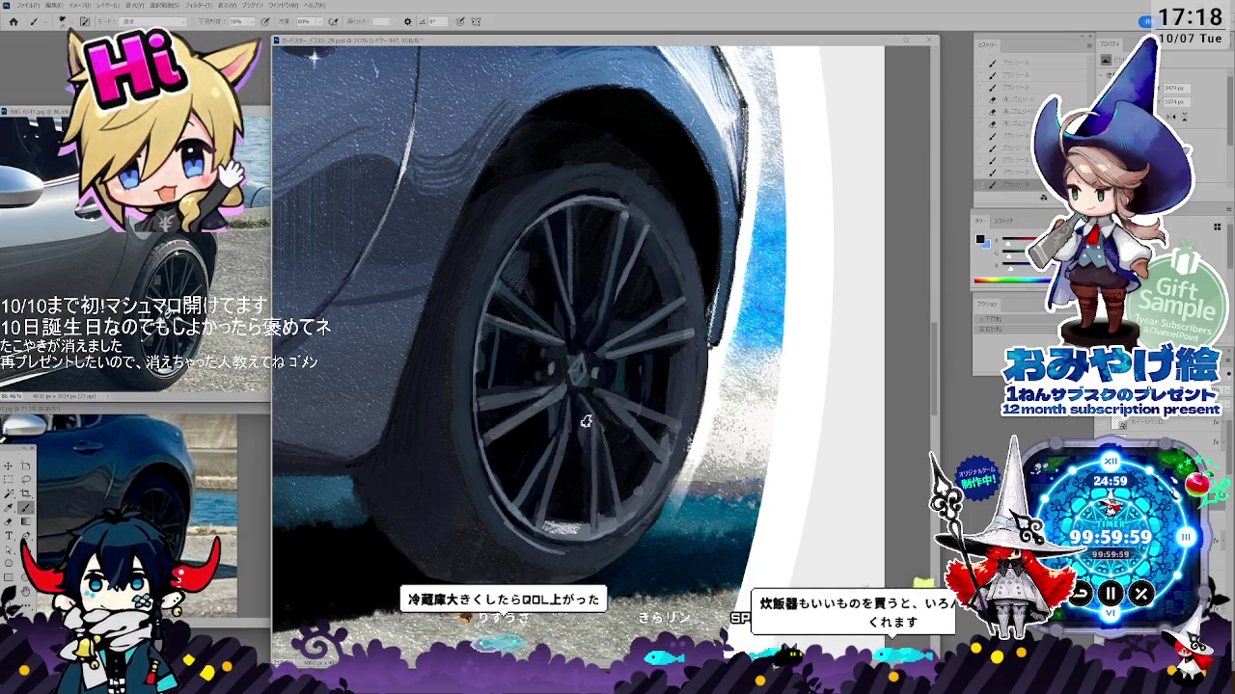
pyautogui.press('i')
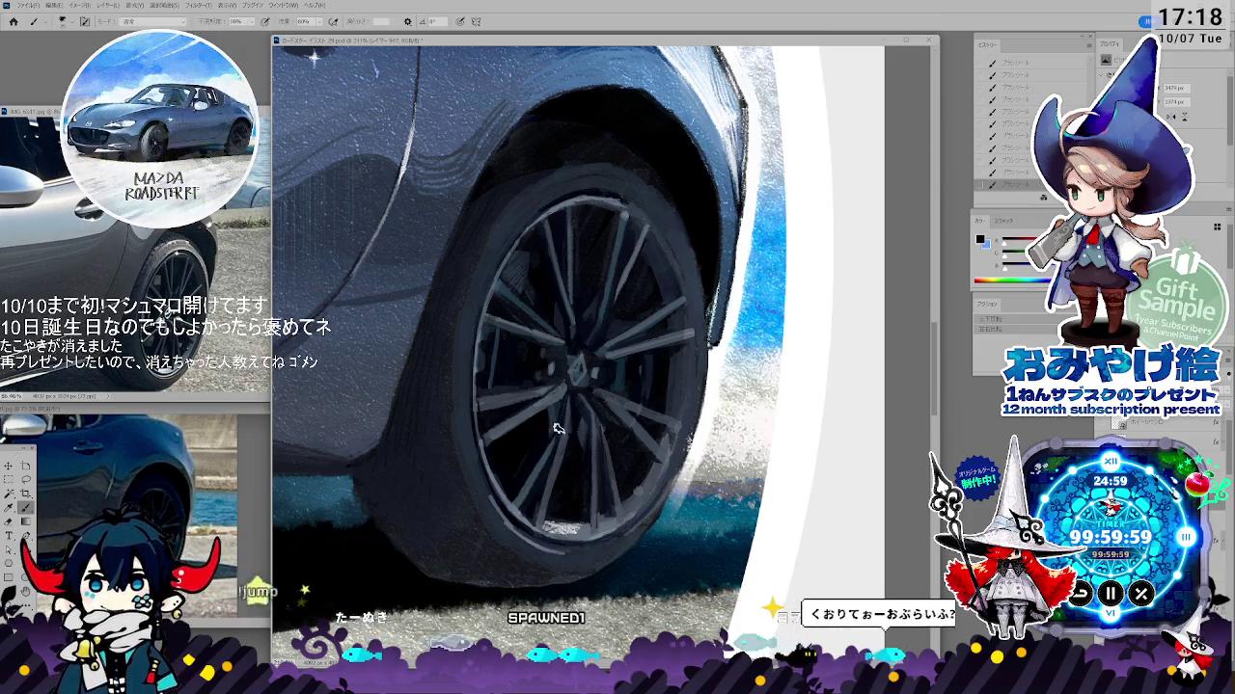
# - Paint the wheel with sampled tones, picking up a dark tone from the lower wheel
pyautogui.press('i')
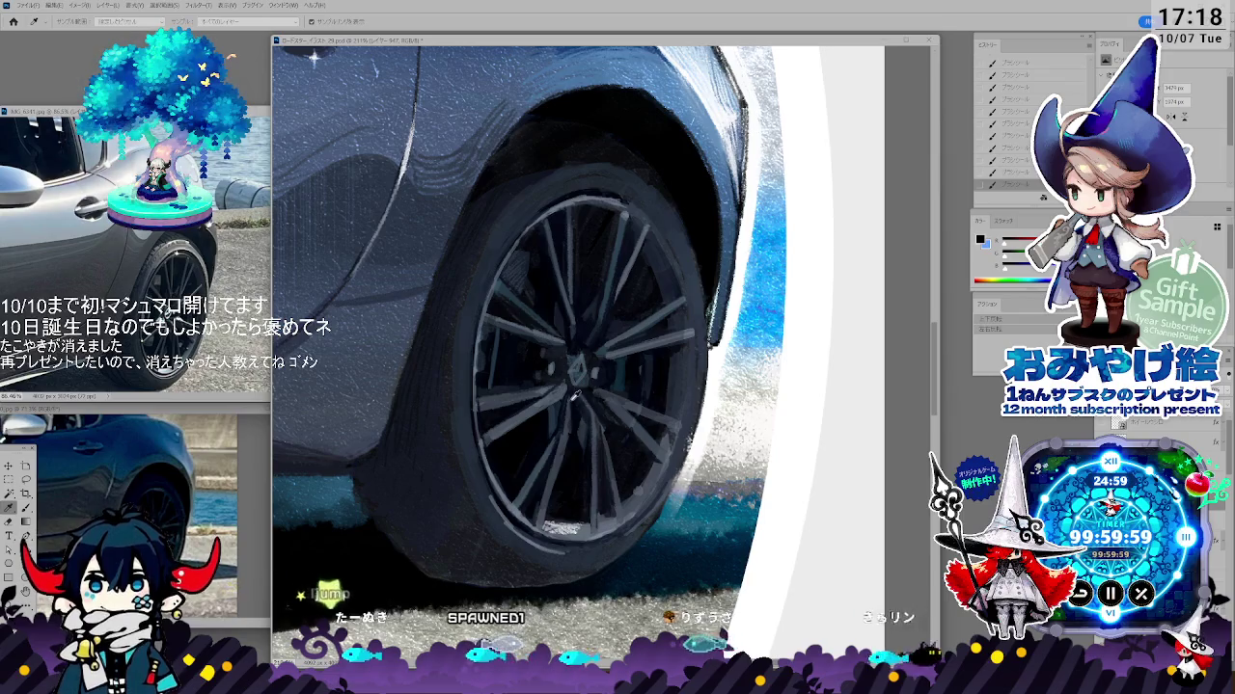
pyautogui.press('b')
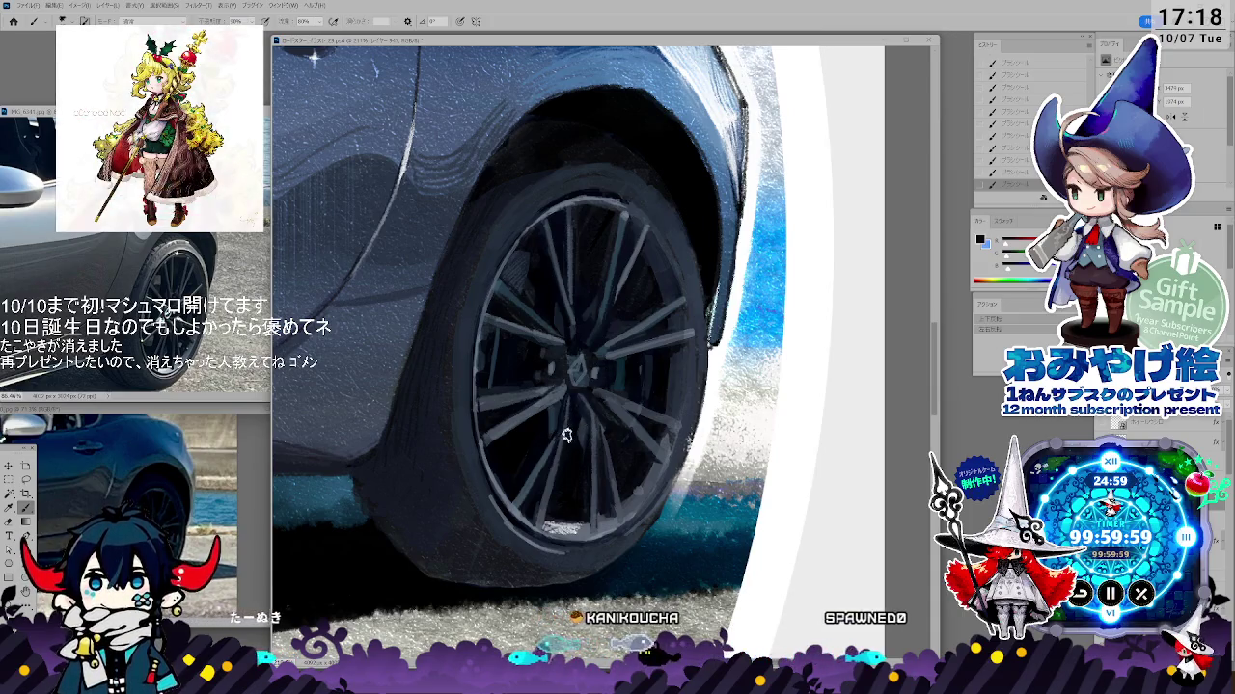
pyautogui.press('i')
pyautogui.press('b')
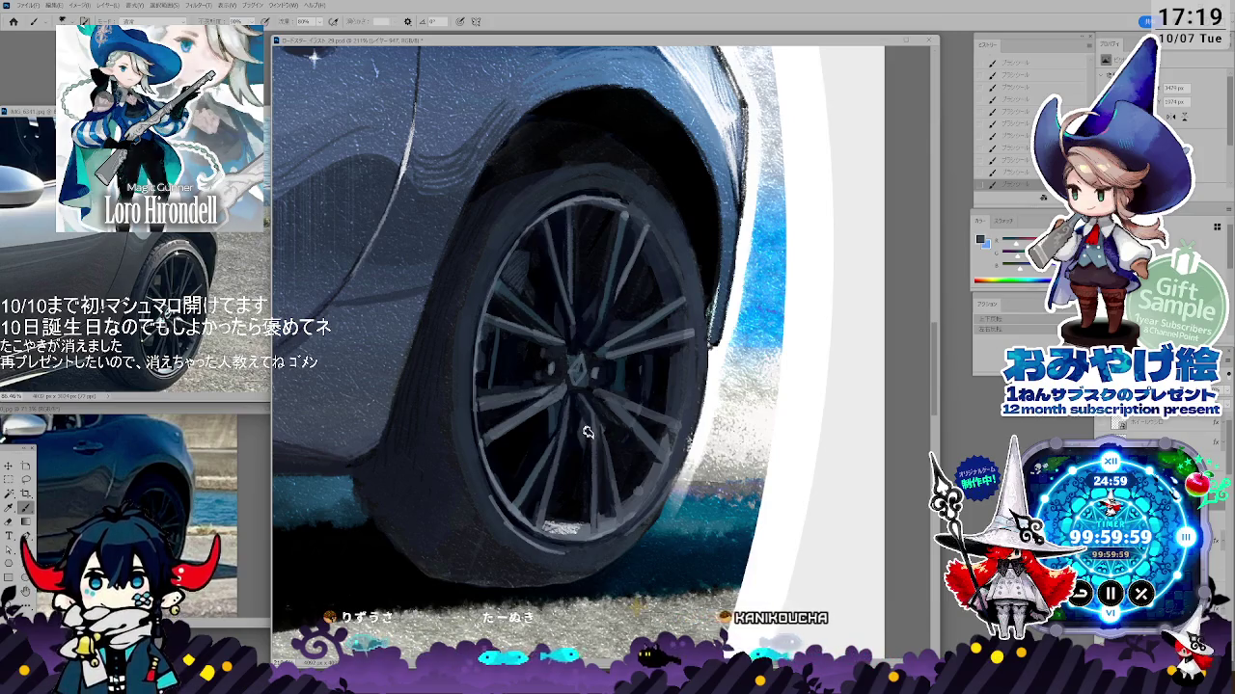
pyautogui.press('i')
pyautogui.click(553, 420)
pyautogui.press('b')
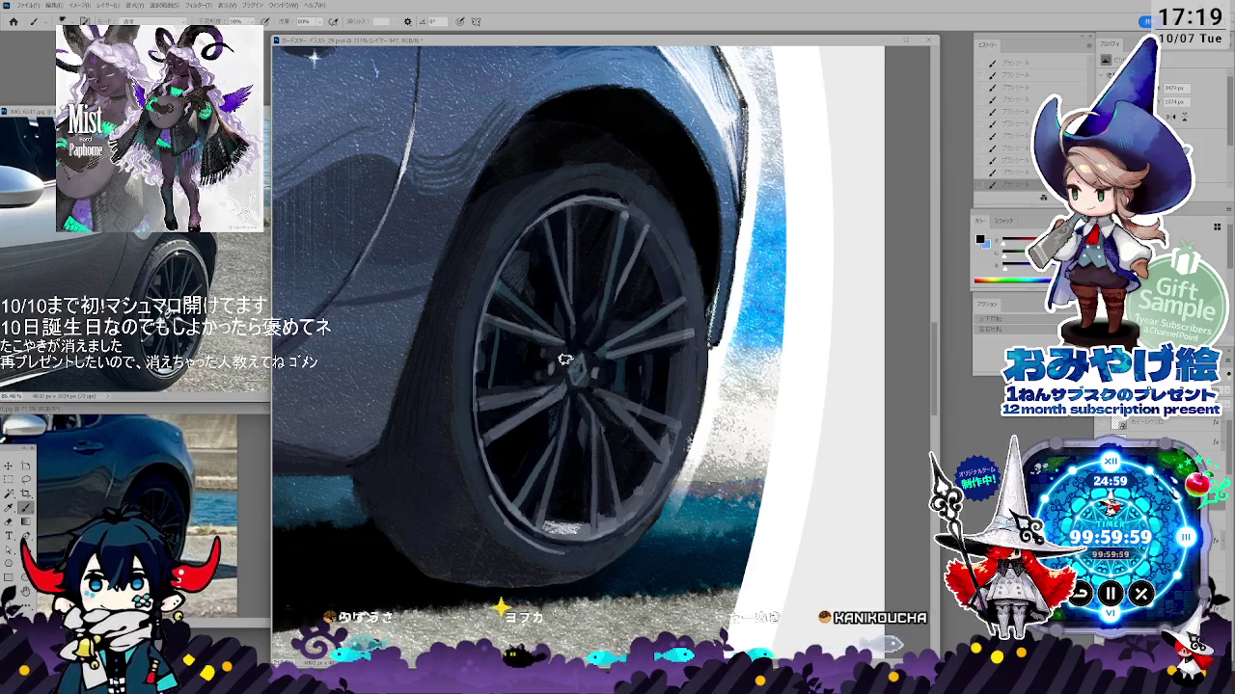
# - Sample another wheel colour, then revert to an earlier History panel state
pyautogui.press('i')
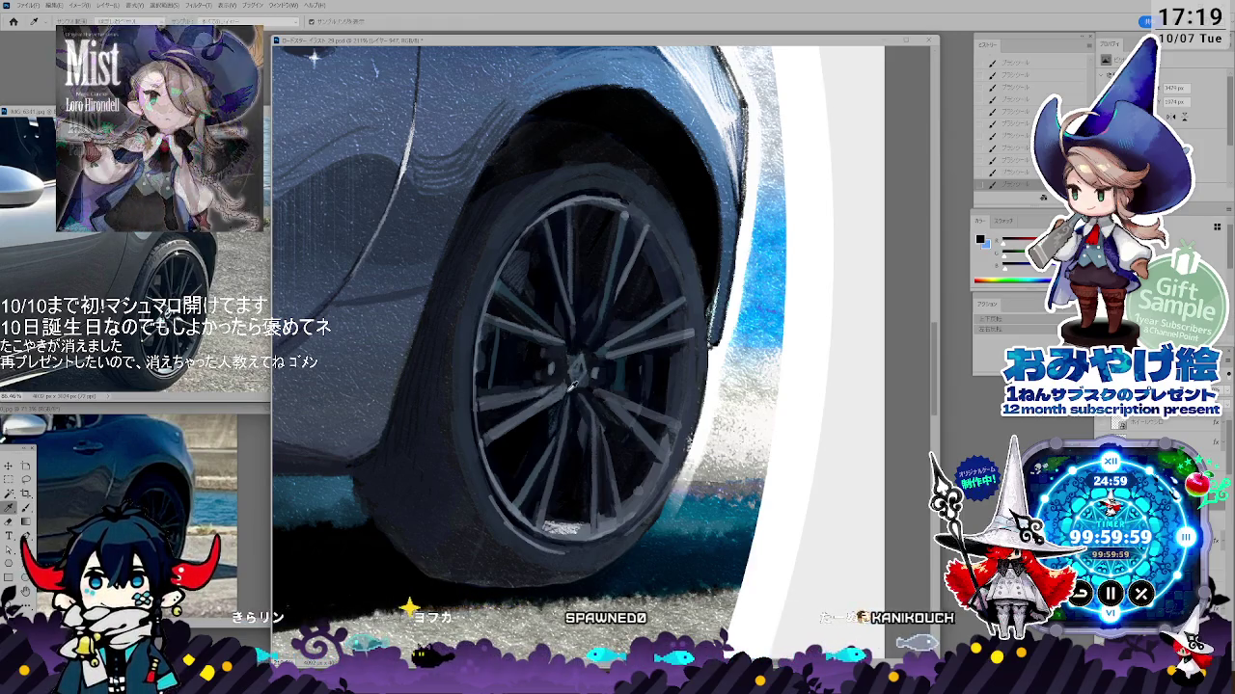
pyautogui.click(571, 386)
pyautogui.press('b')
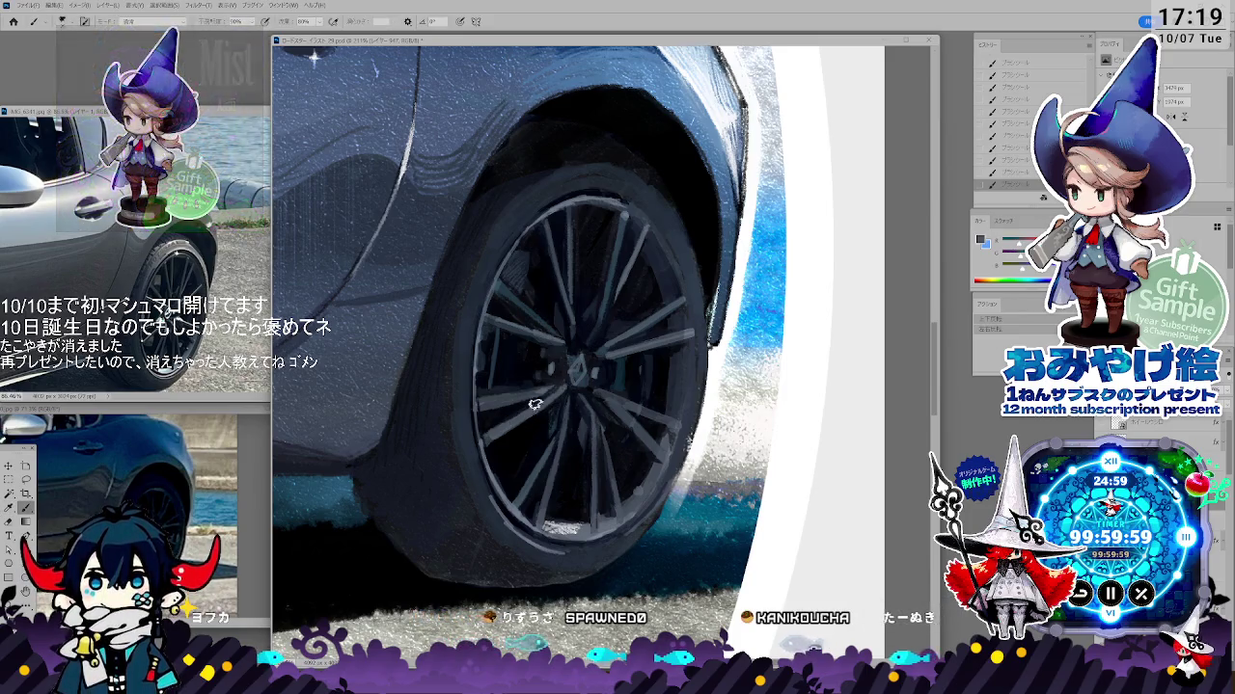
pyautogui.press('b')
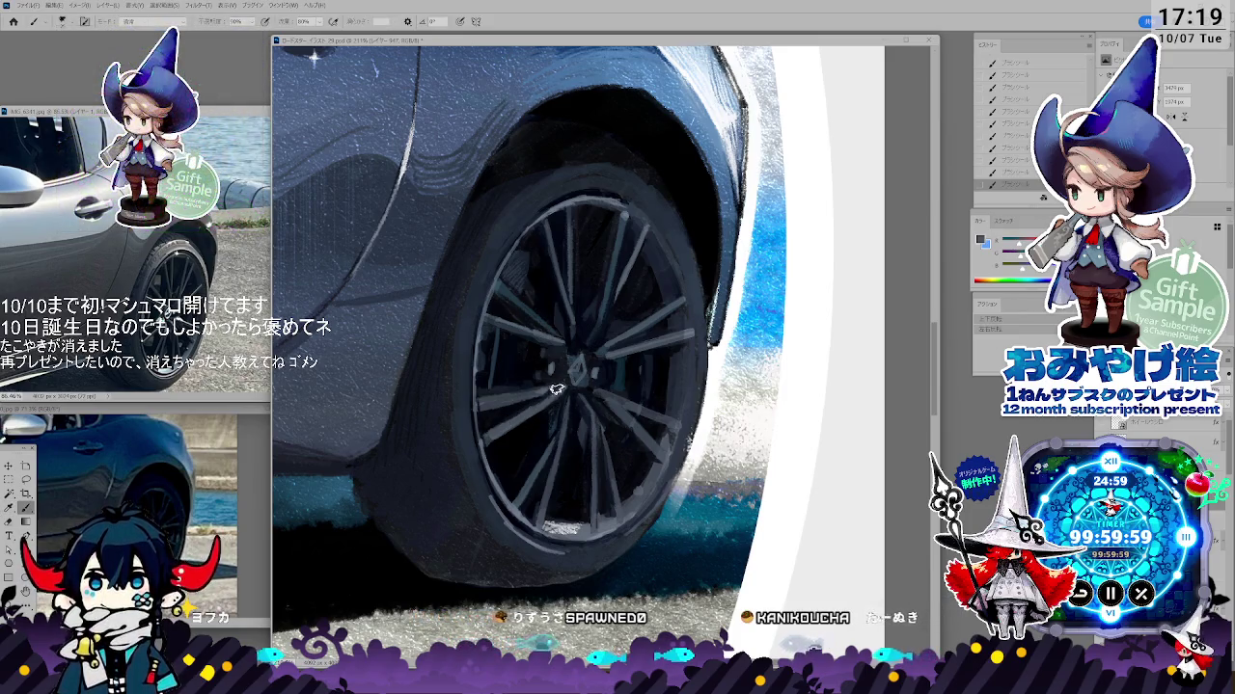
pyautogui.click(1015, 152)
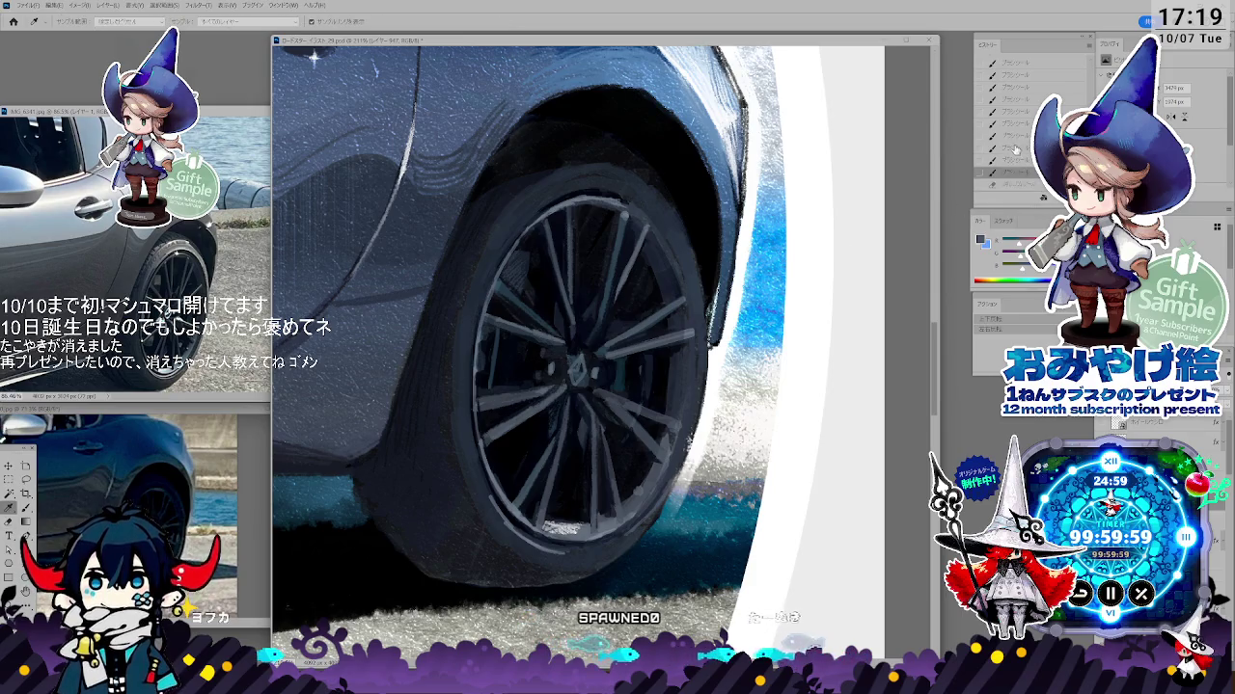
# - Paint the wheel's spokes and tyre, sampling a colour from the lower spokes
pyautogui.press('b')
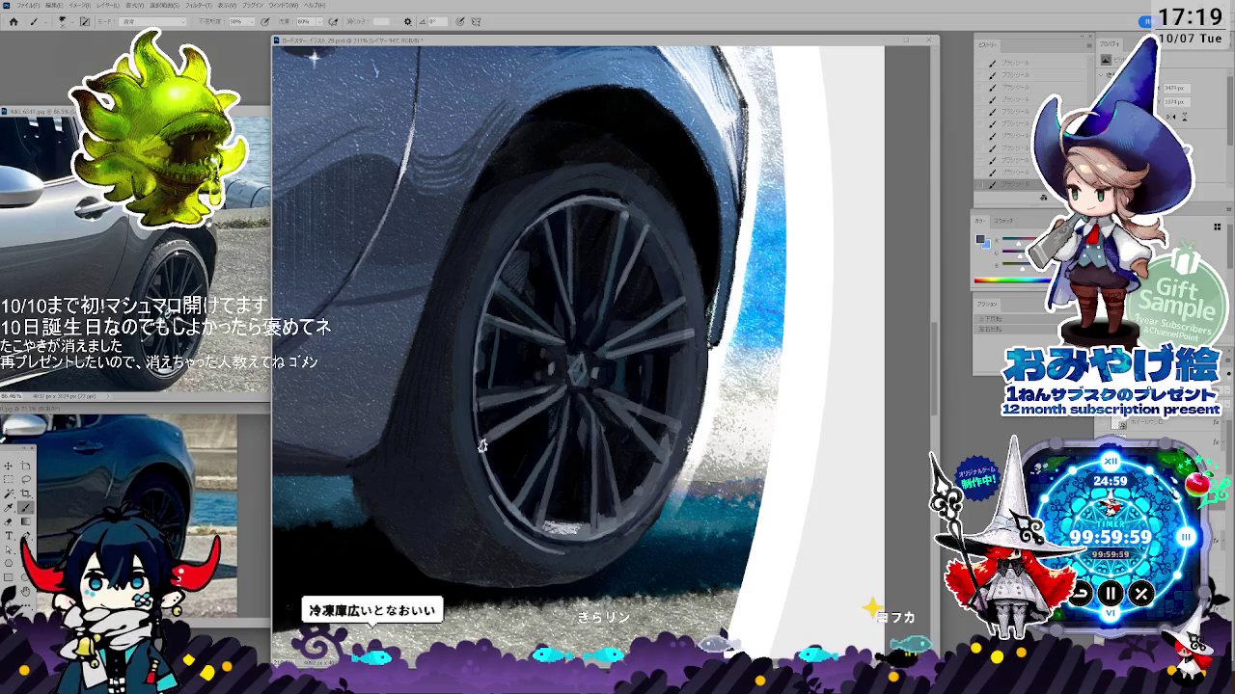
pyautogui.press('i')
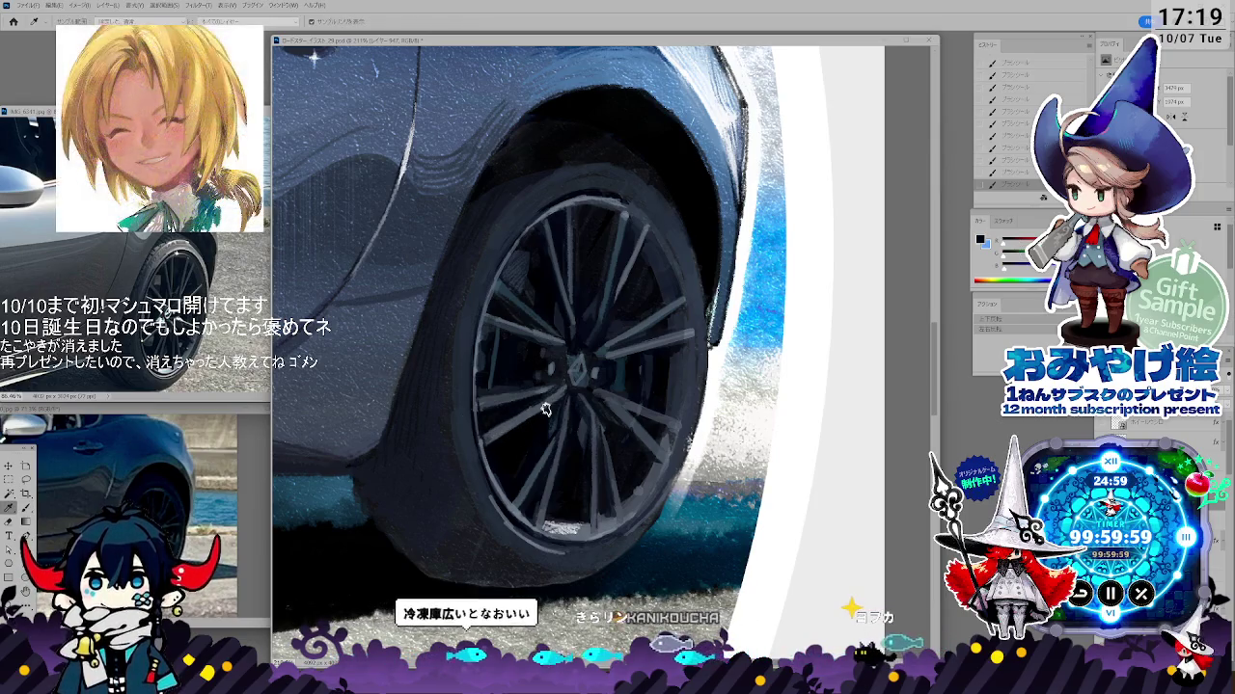
pyautogui.press('b')
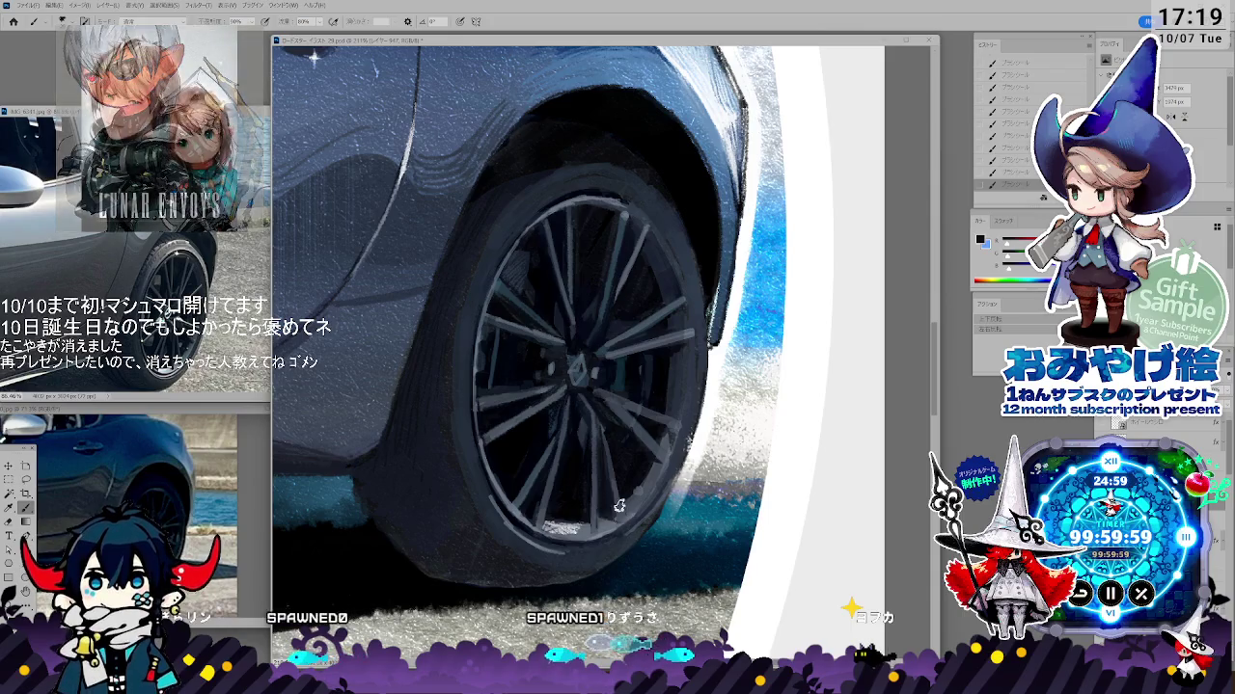
pyautogui.click(601, 516)
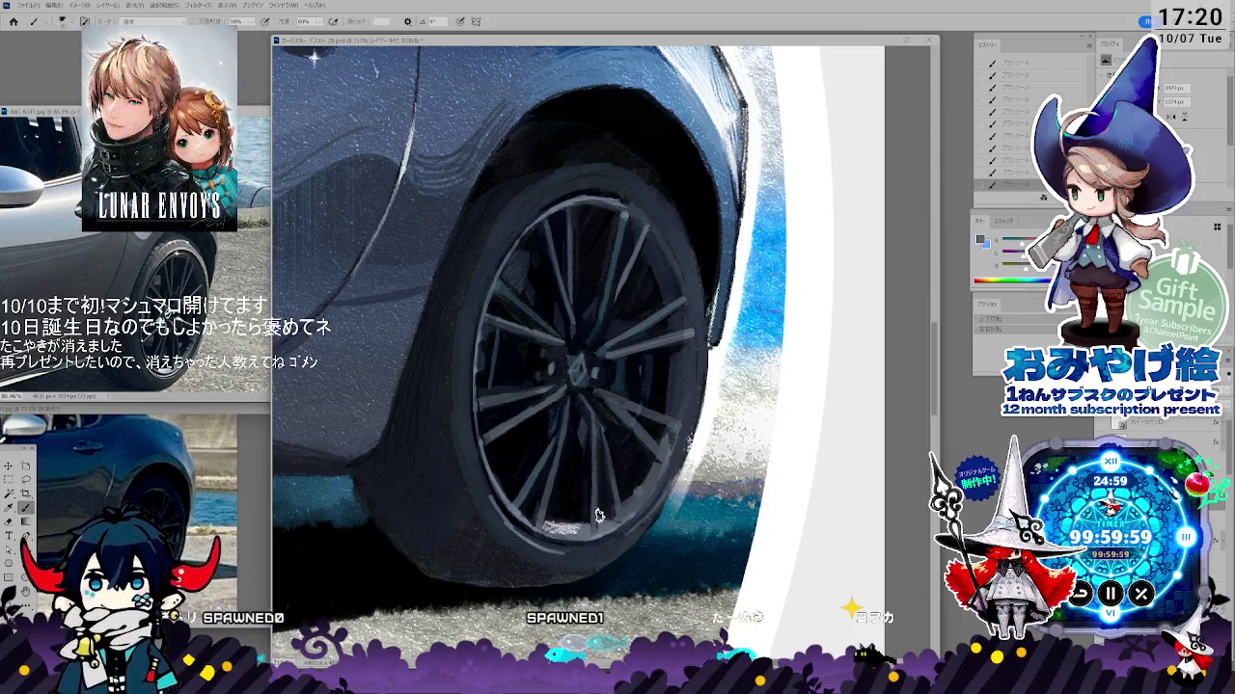
pyautogui.click(609, 511)
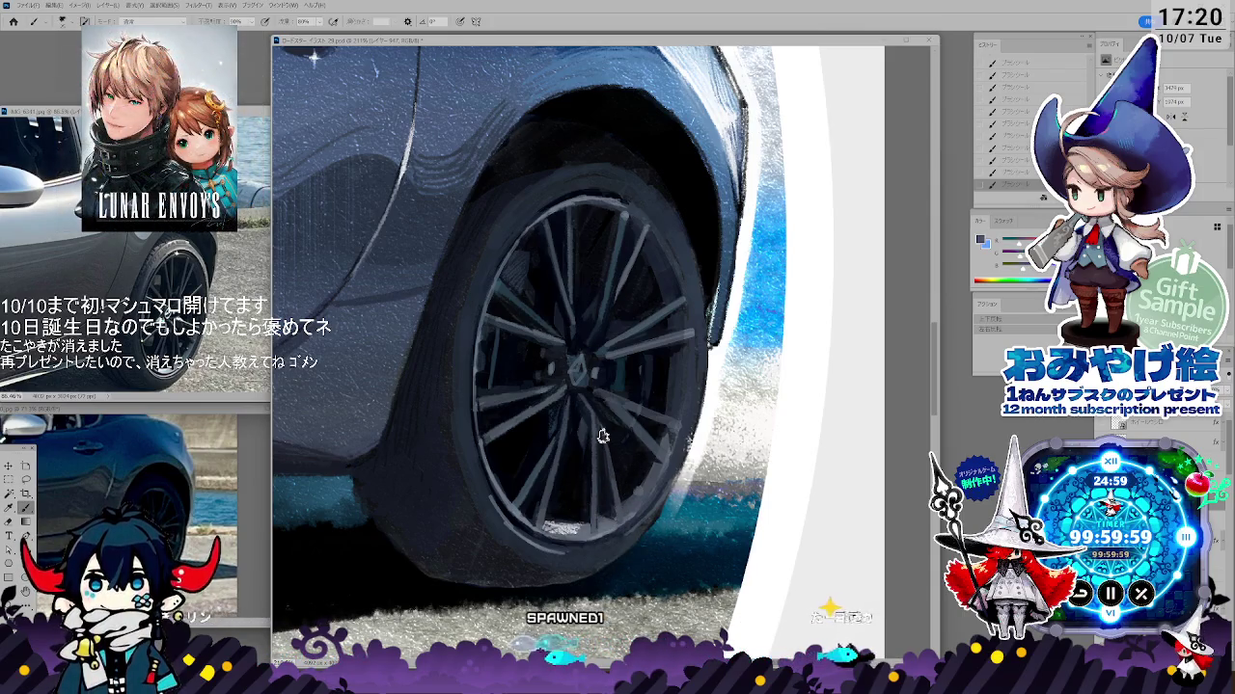
pyautogui.press('i')
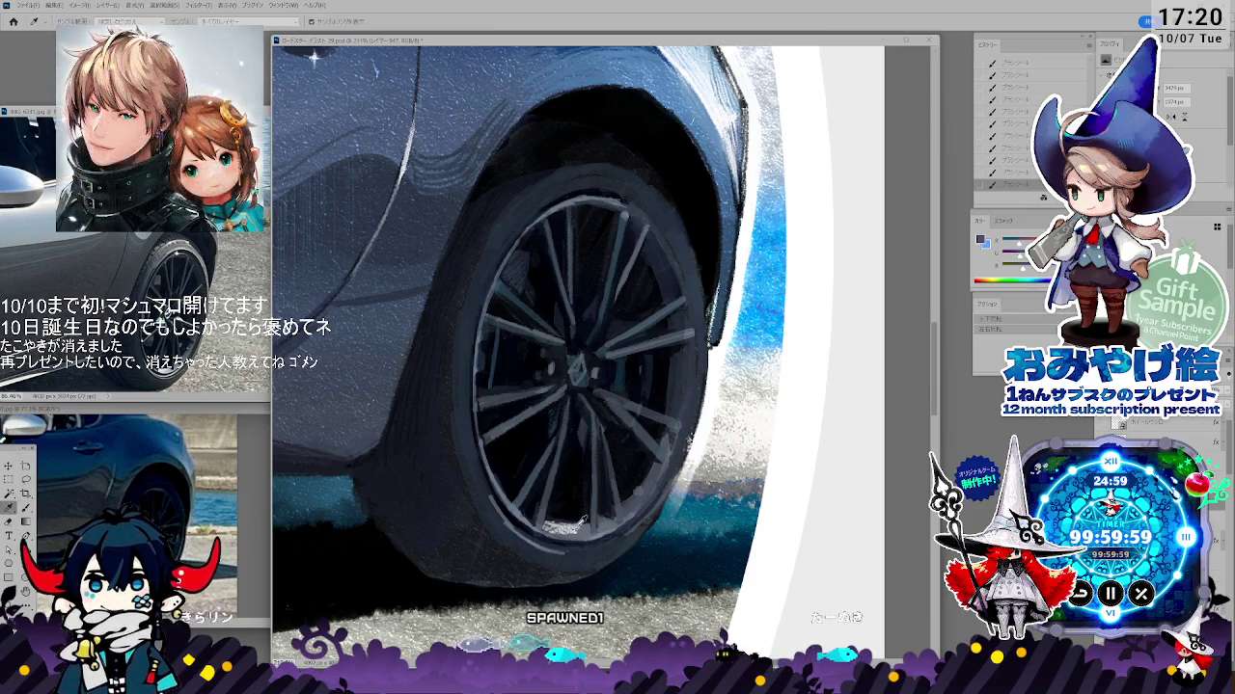
pyautogui.click(593, 528)
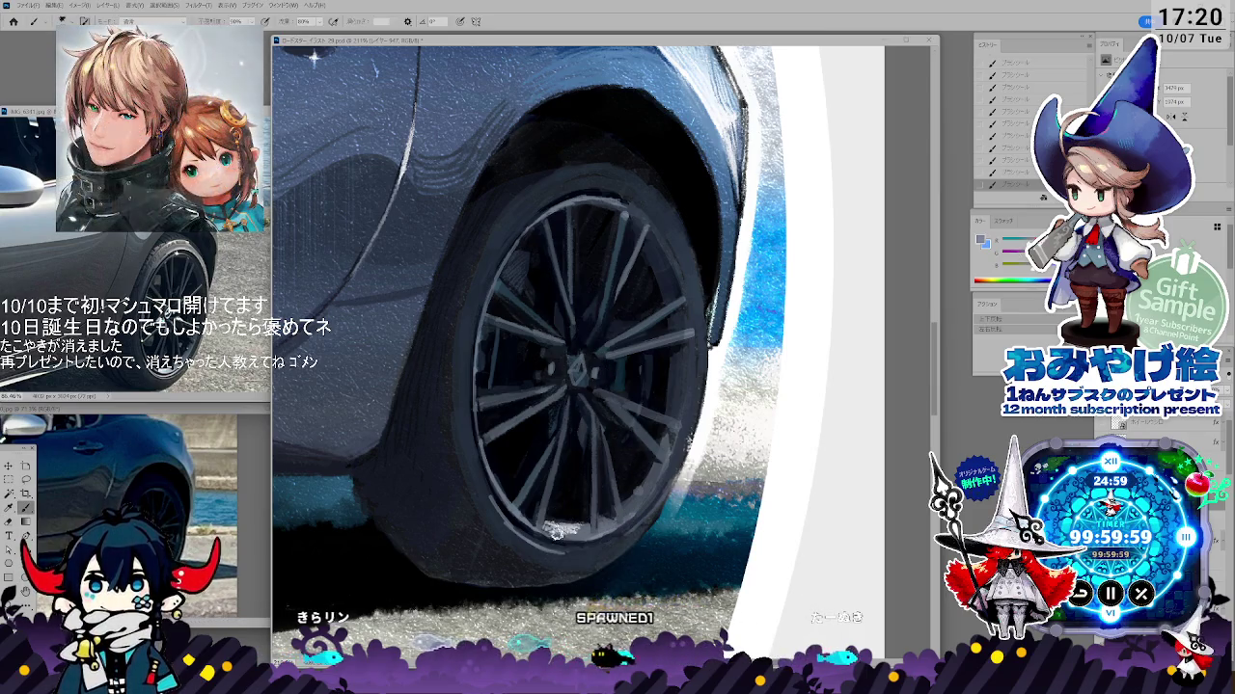
pyautogui.press('b')
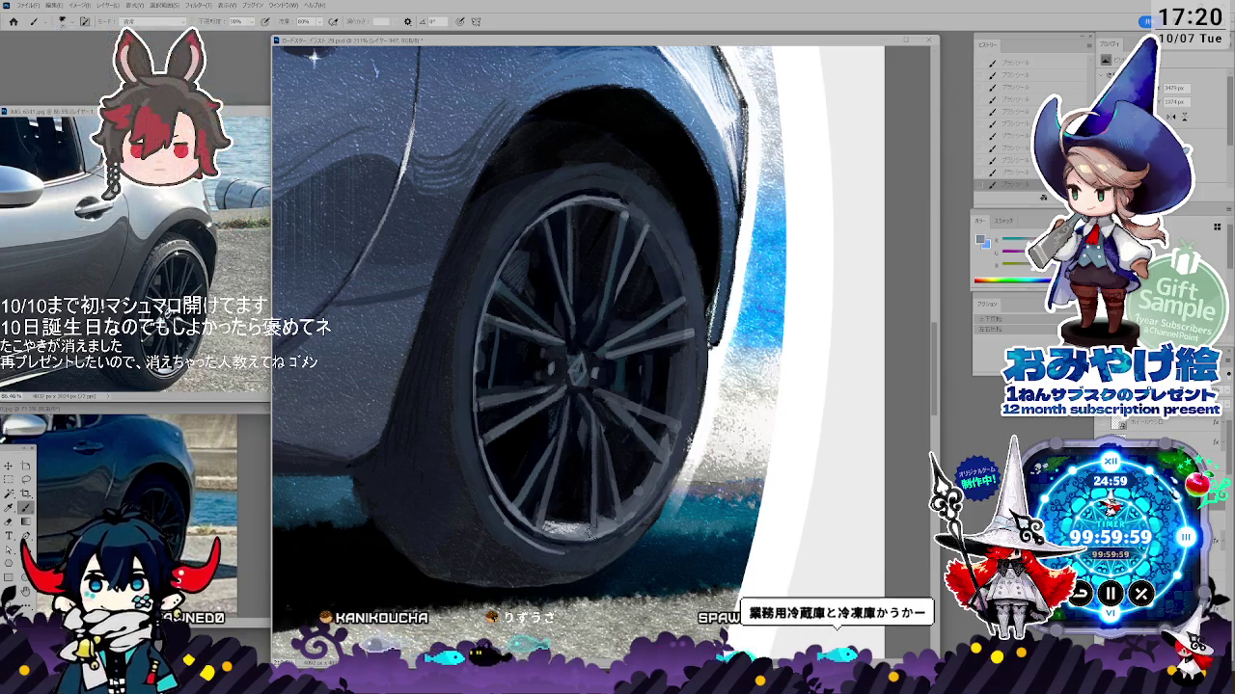
# - Erase briefly, choose a brush from the F7 presets, and paint with a sampled dark tone
pyautogui.press('e')
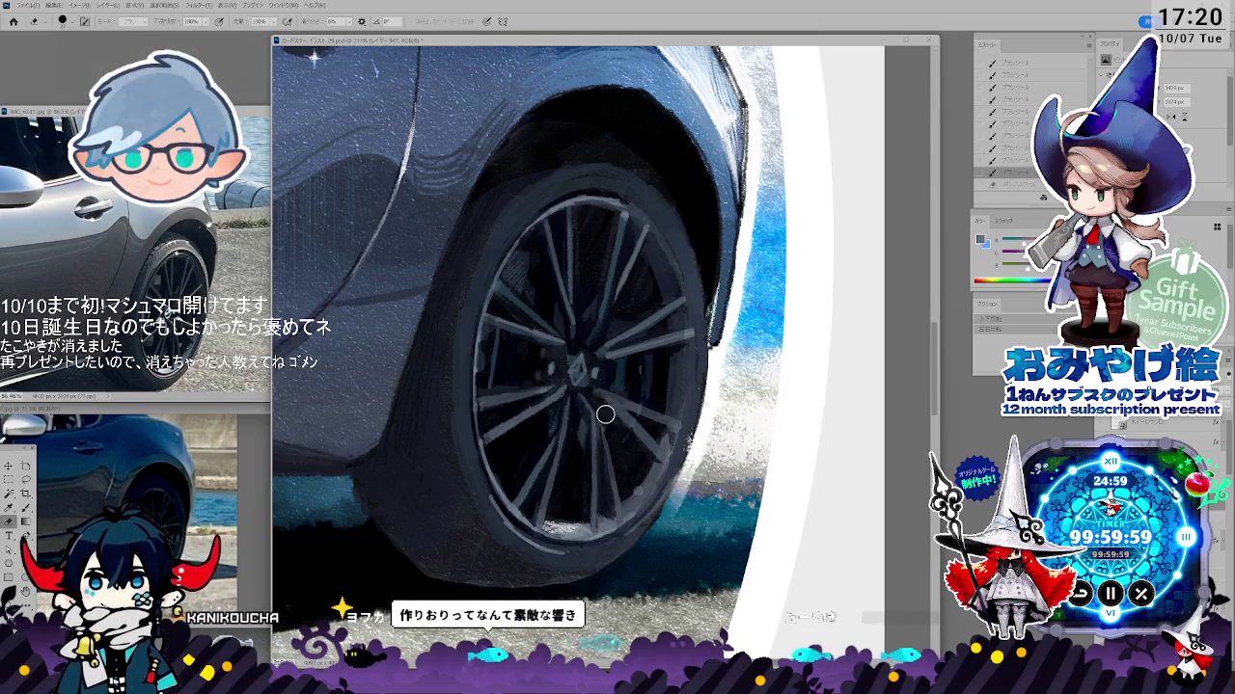
pyautogui.press('F7')
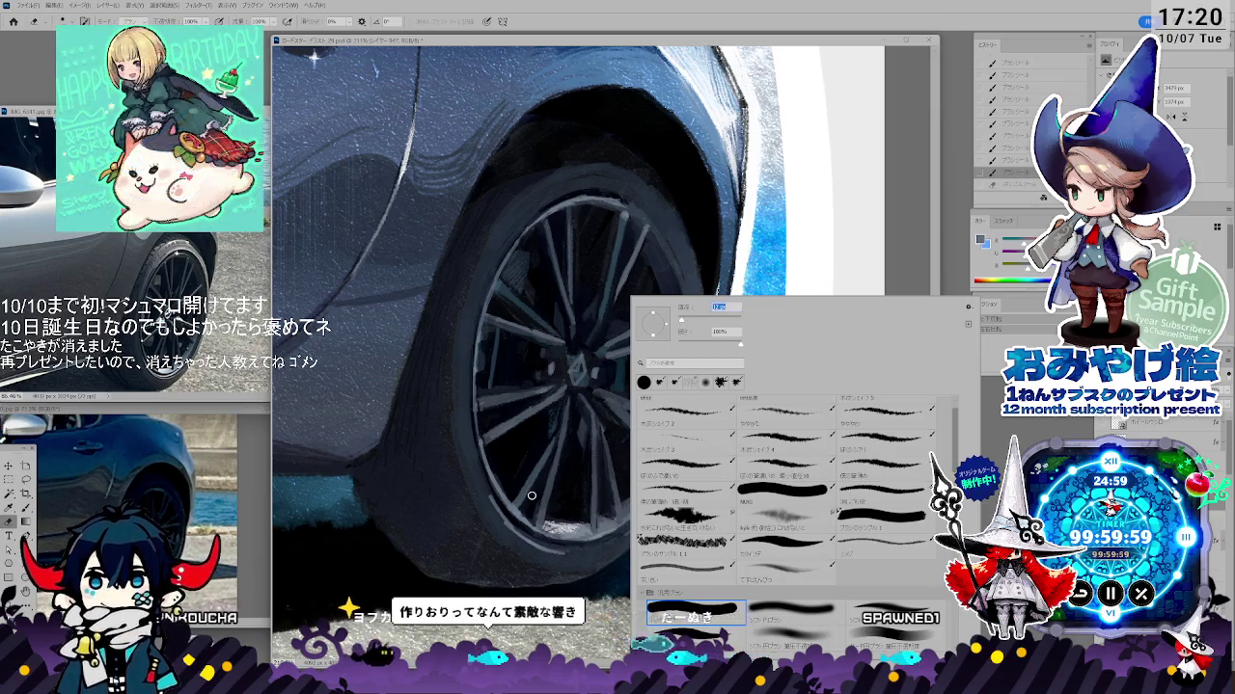
pyautogui.press('i')
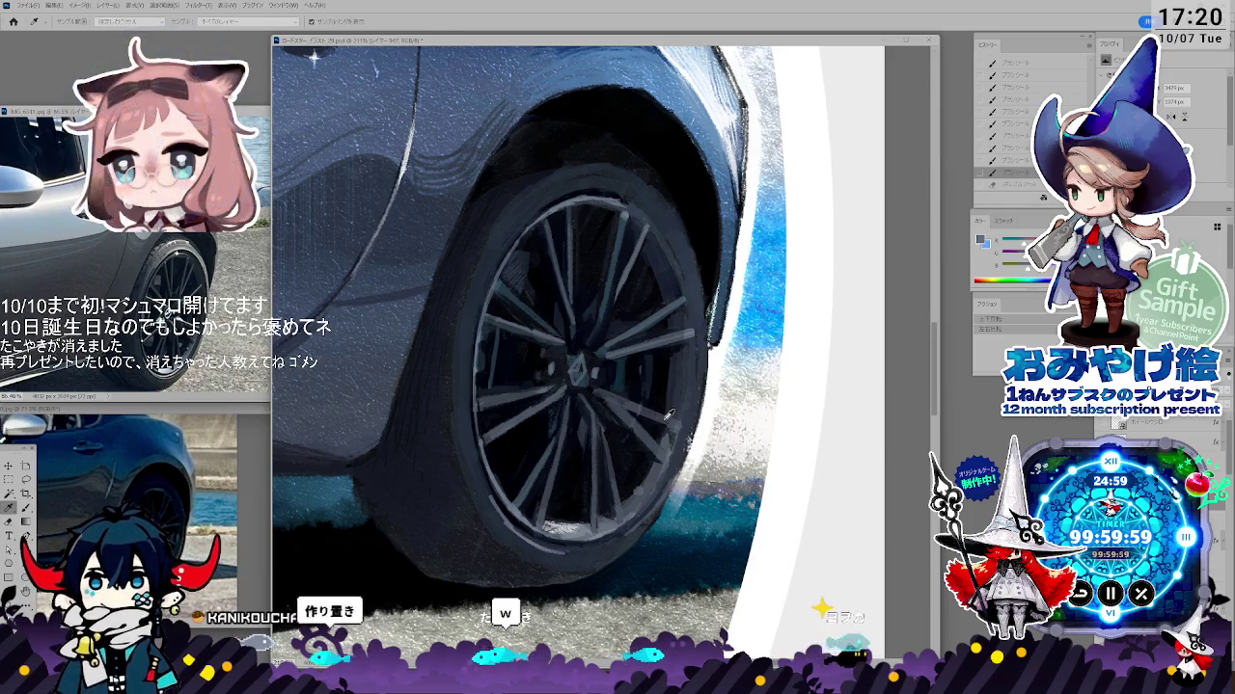
pyautogui.keyDown('alt'); pyautogui.click(679, 369); pyautogui.keyUp('alt')
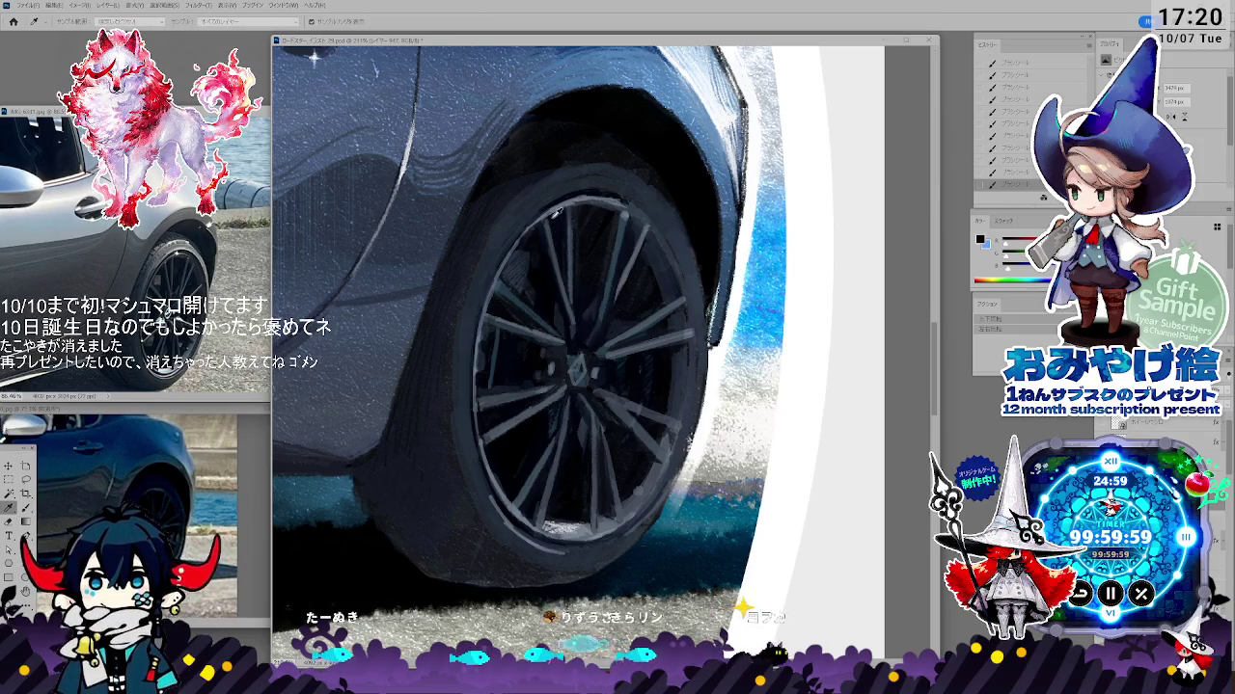
pyautogui.press('b')
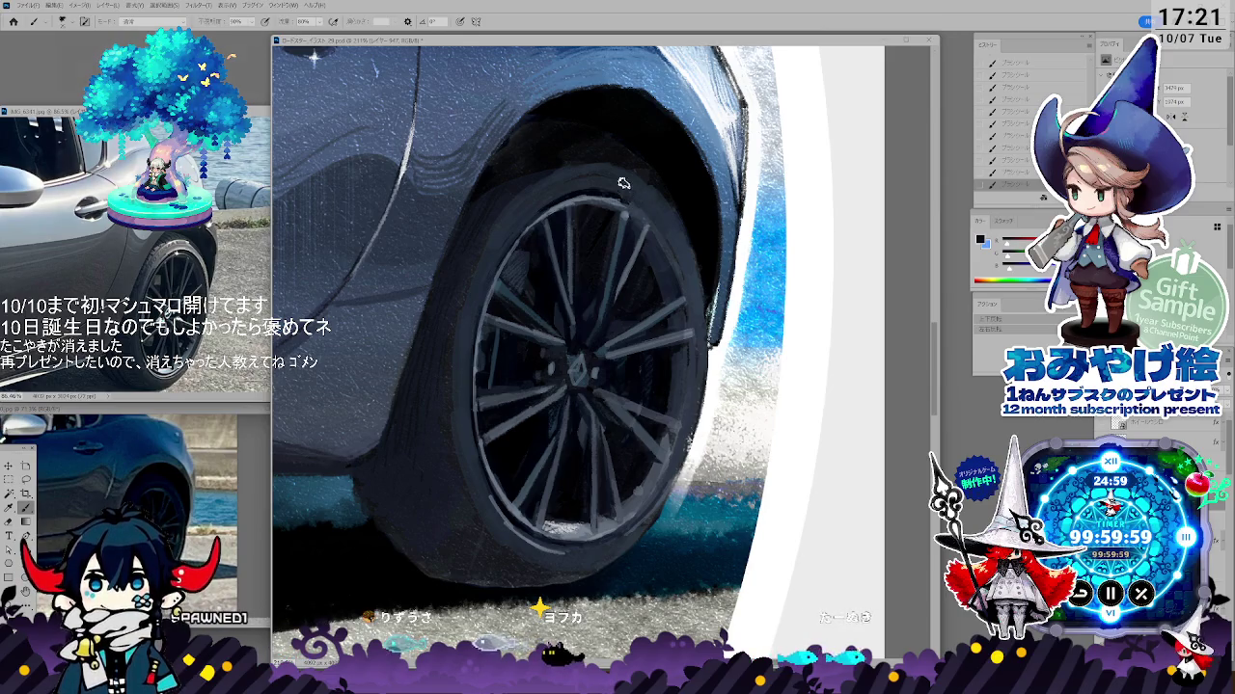
pyautogui.press('i')
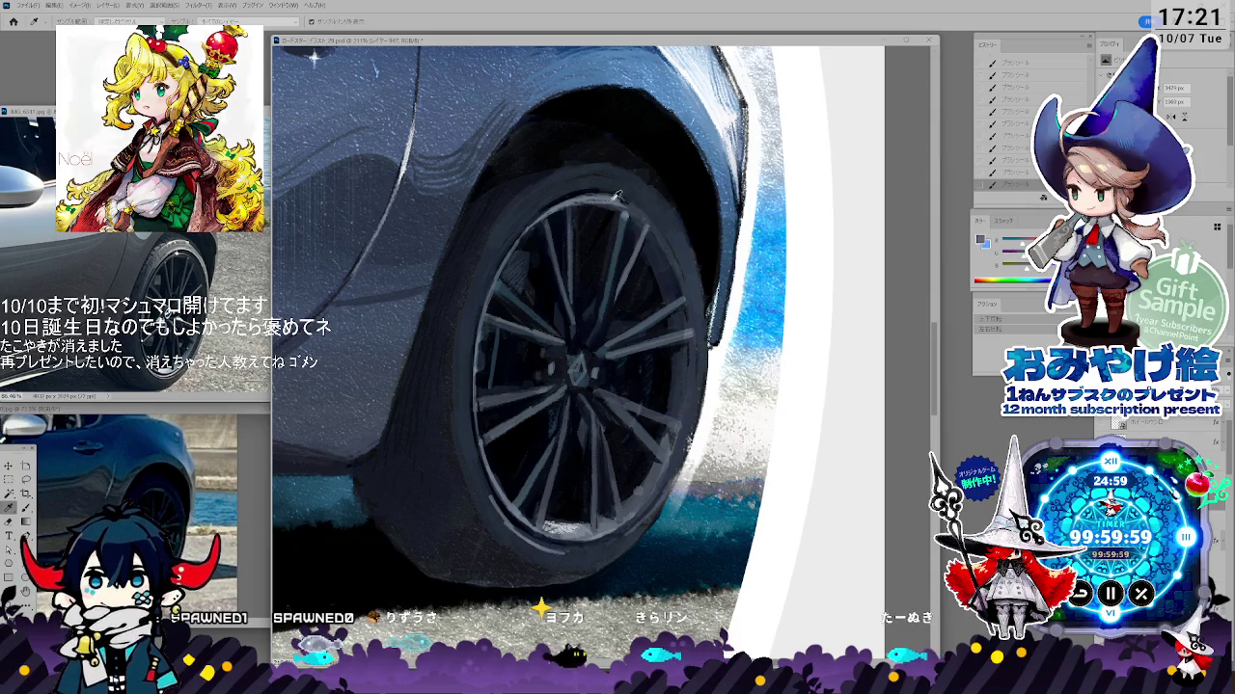
# - Paint the wheel spokes with sampled colours, panning the view briefly
pyautogui.press('b')
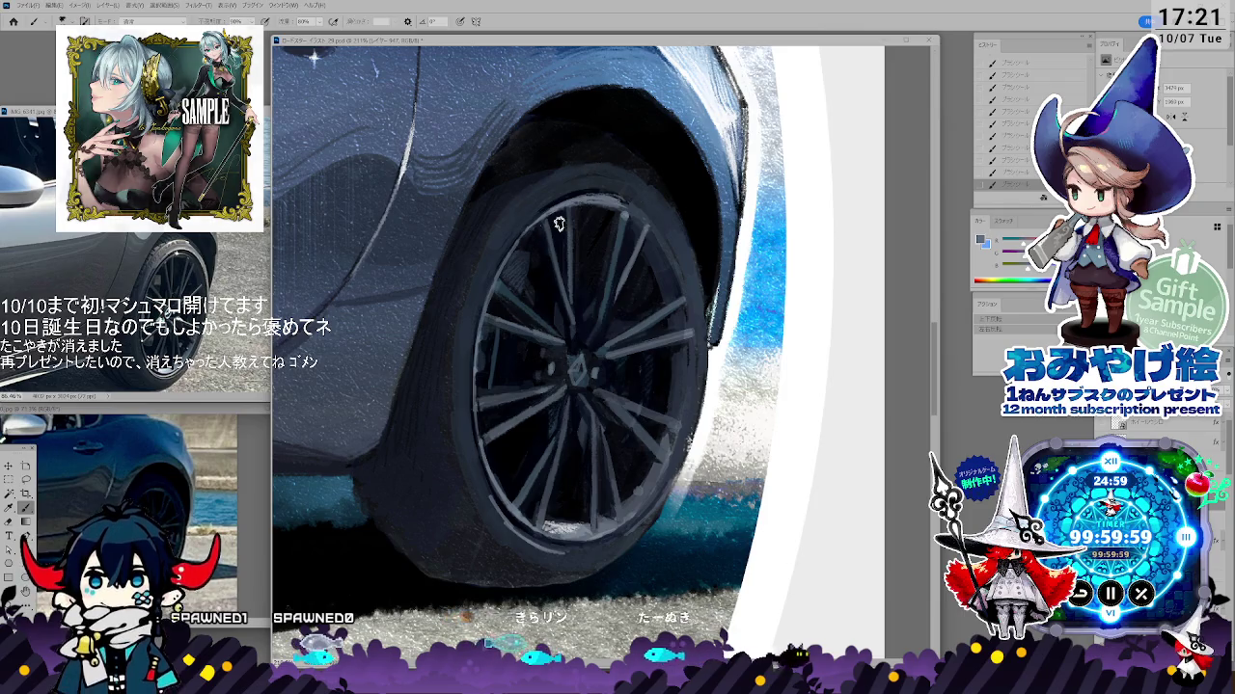
pyautogui.press('i')
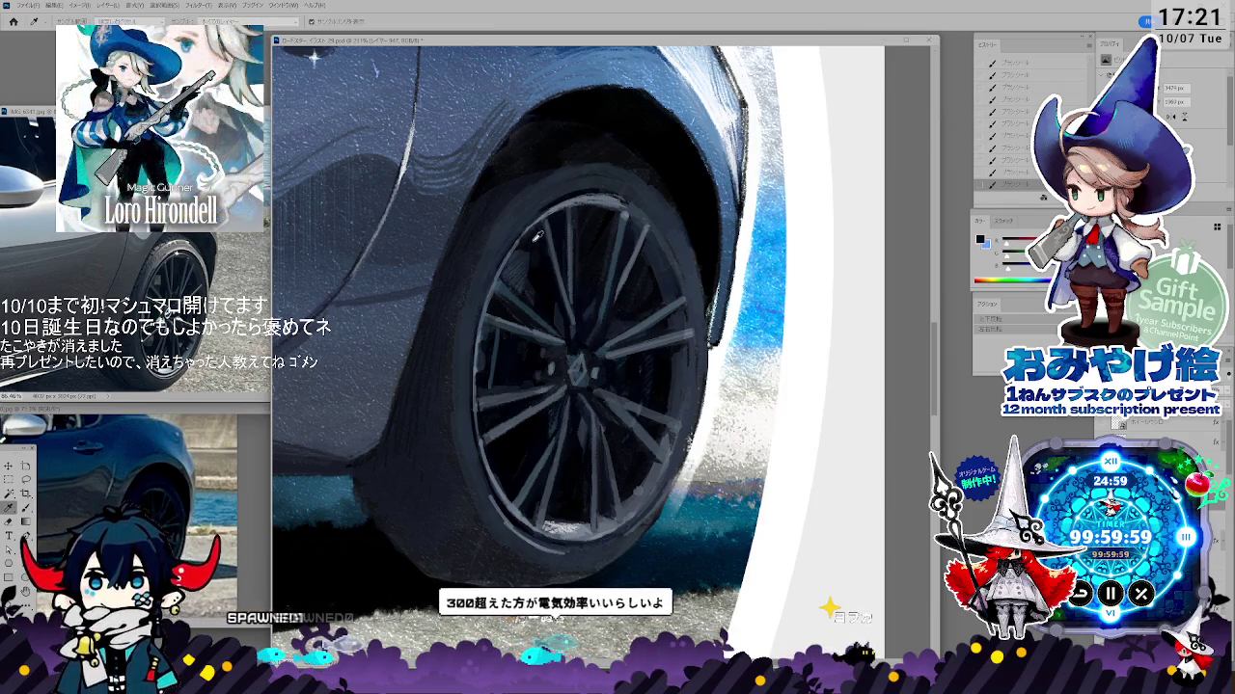
pyautogui.press('b')
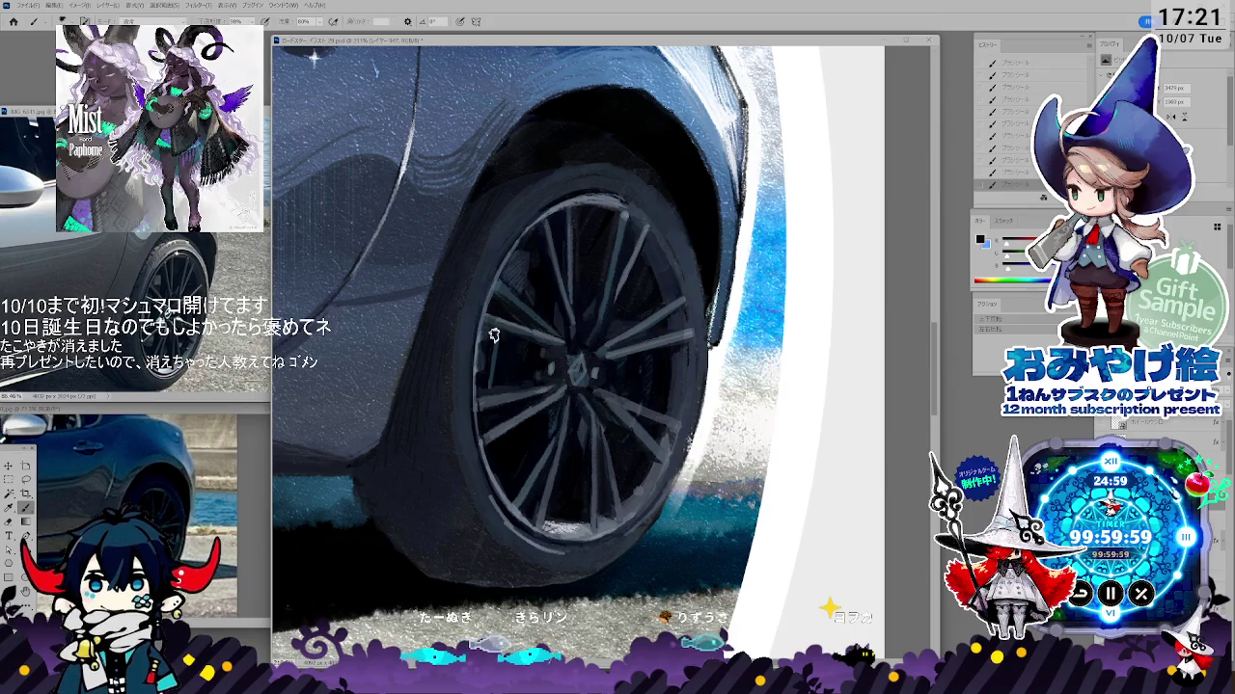
pyautogui.press('i')
pyautogui.press('b')
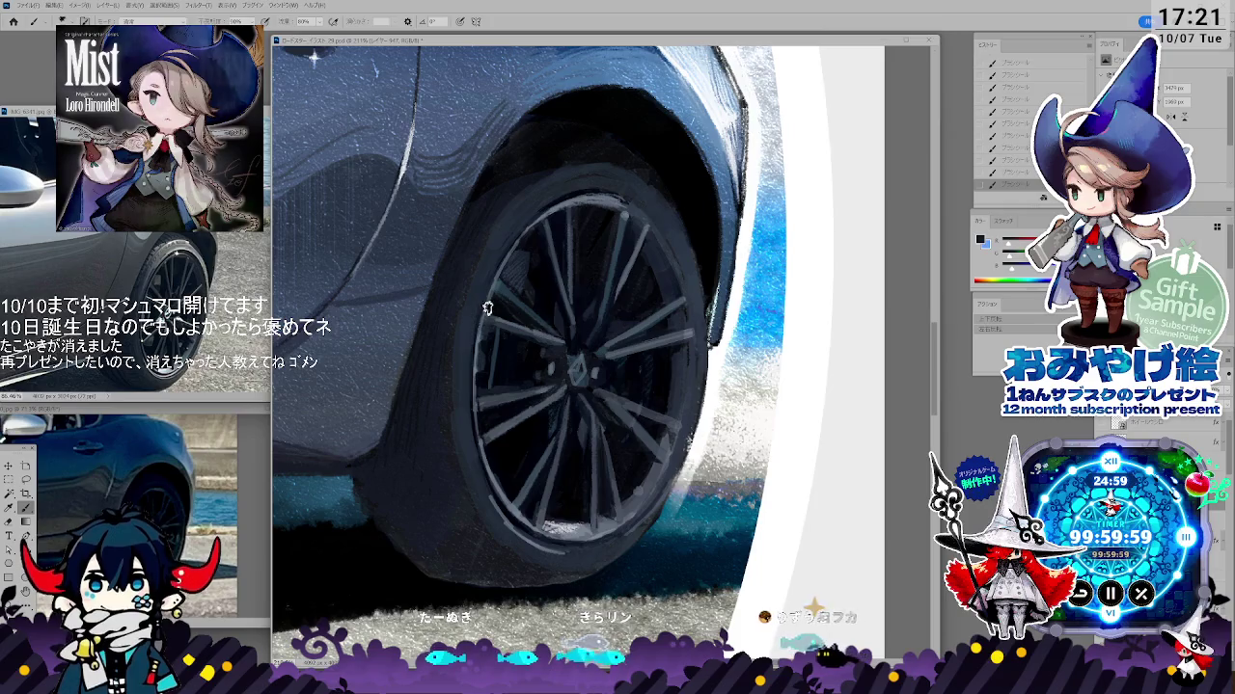
pyautogui.press('space')
pyautogui.press('b')
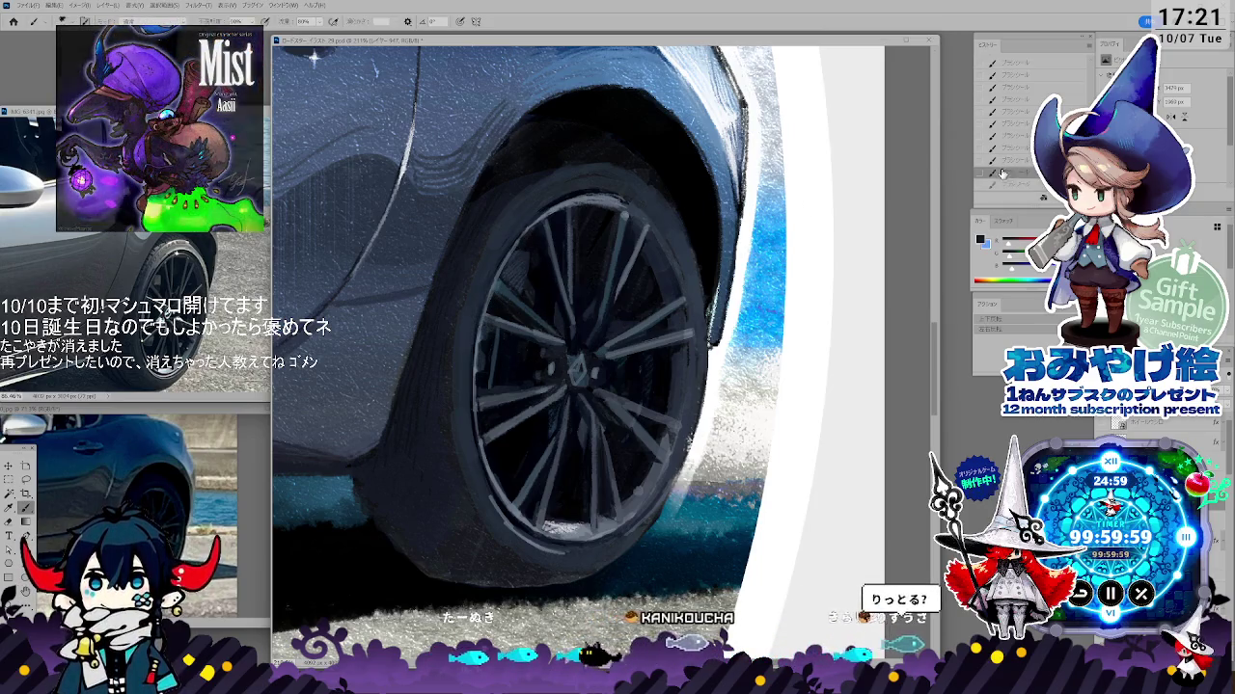
# - Keep sampling surrounding tones to refine the dark-grey spokes and rim shading
pyautogui.press('i')
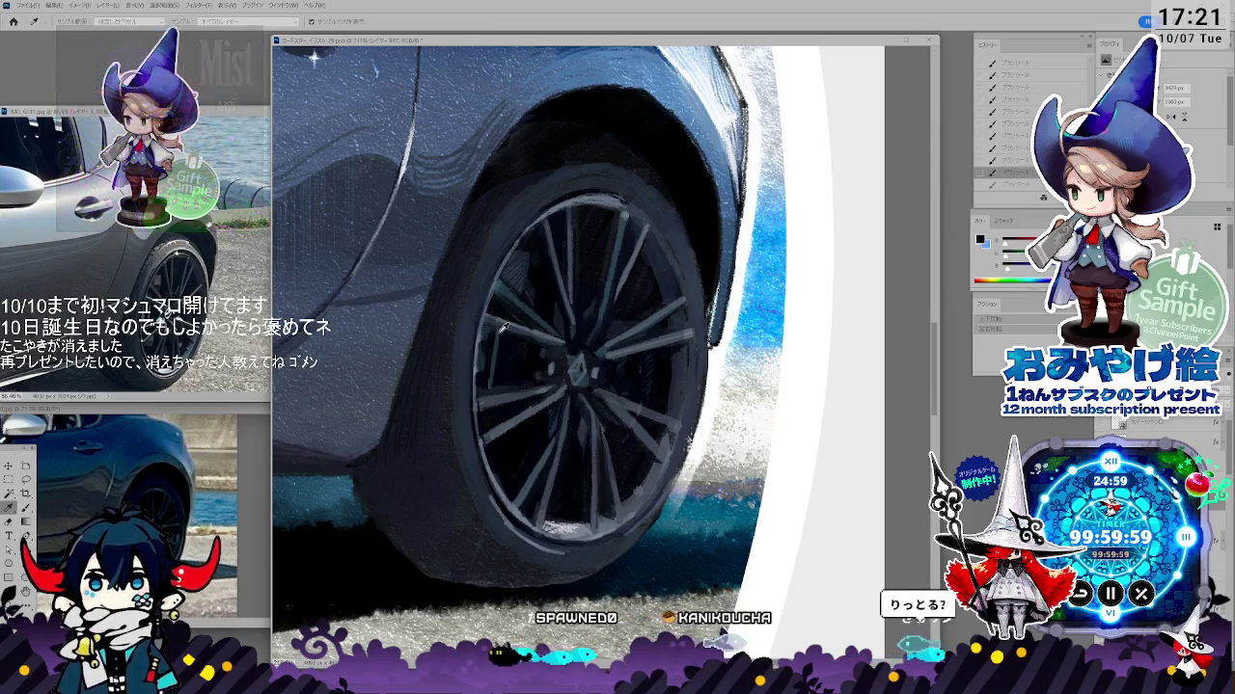
pyautogui.press('b')
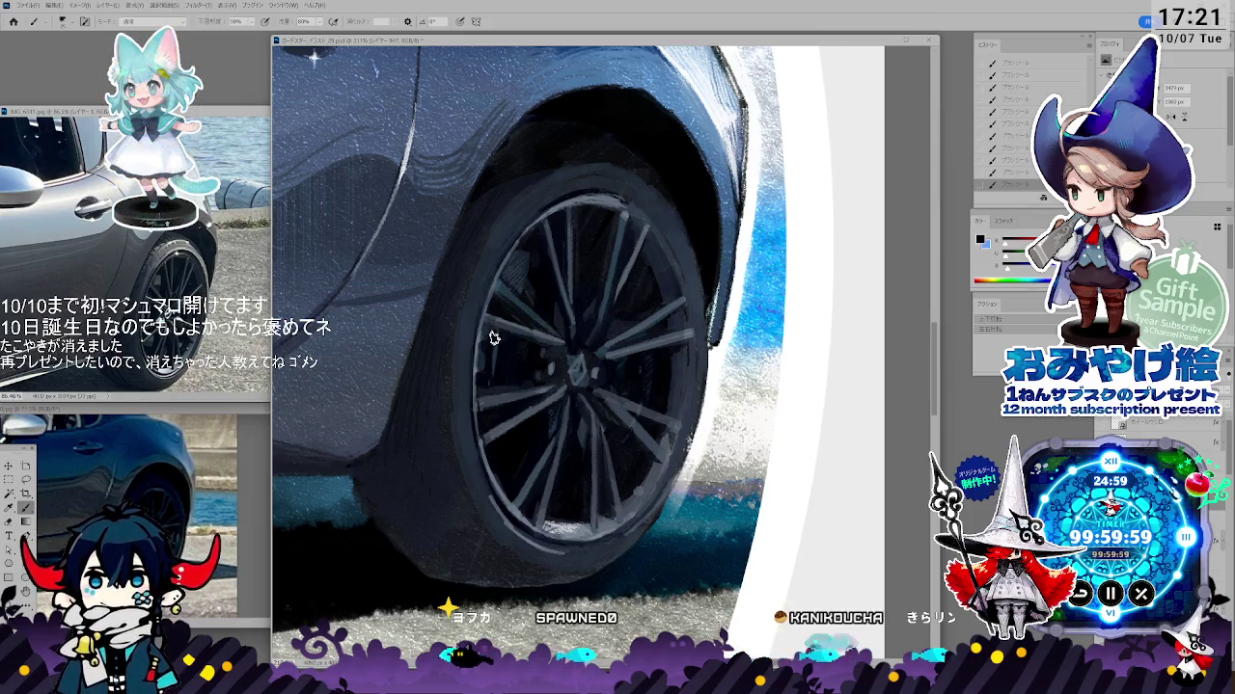
pyautogui.press('i')
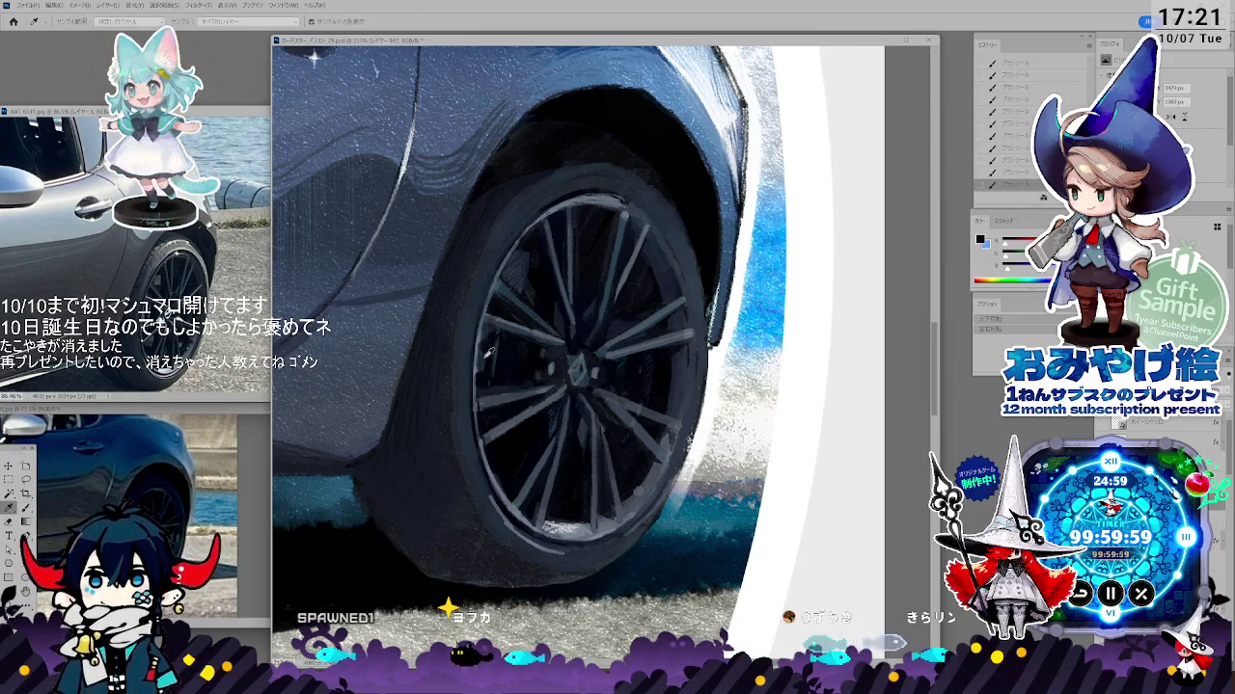
pyautogui.press('b')
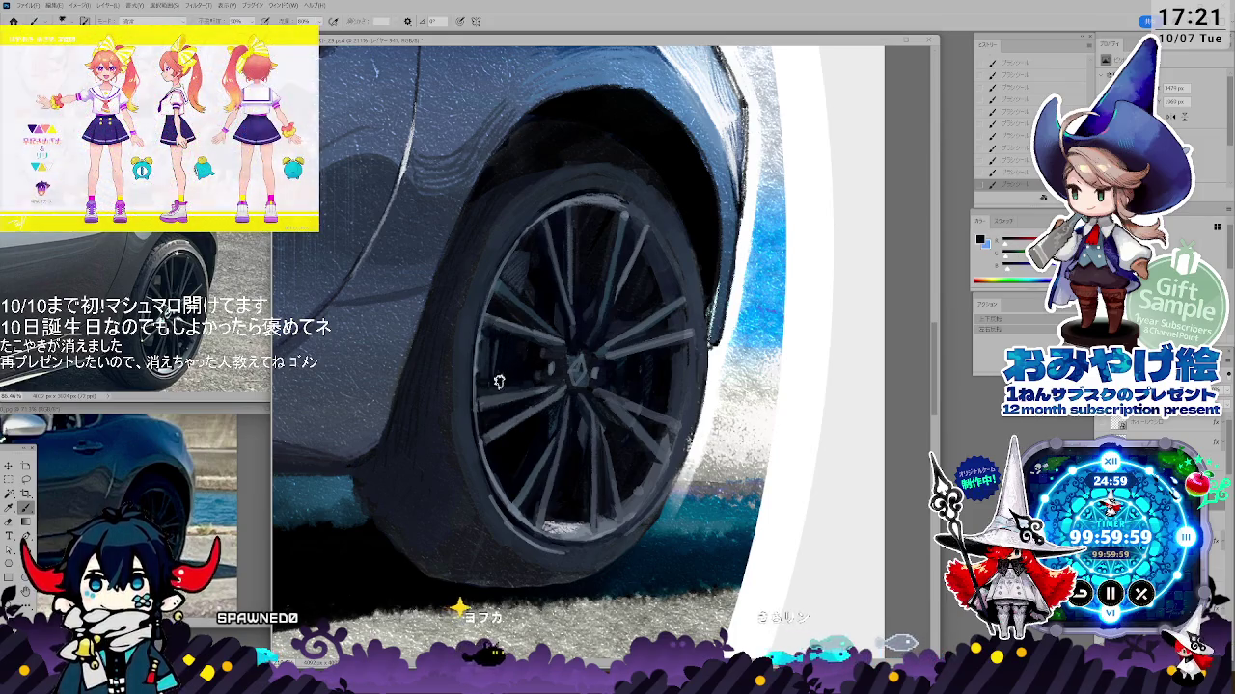
pyautogui.press('i')
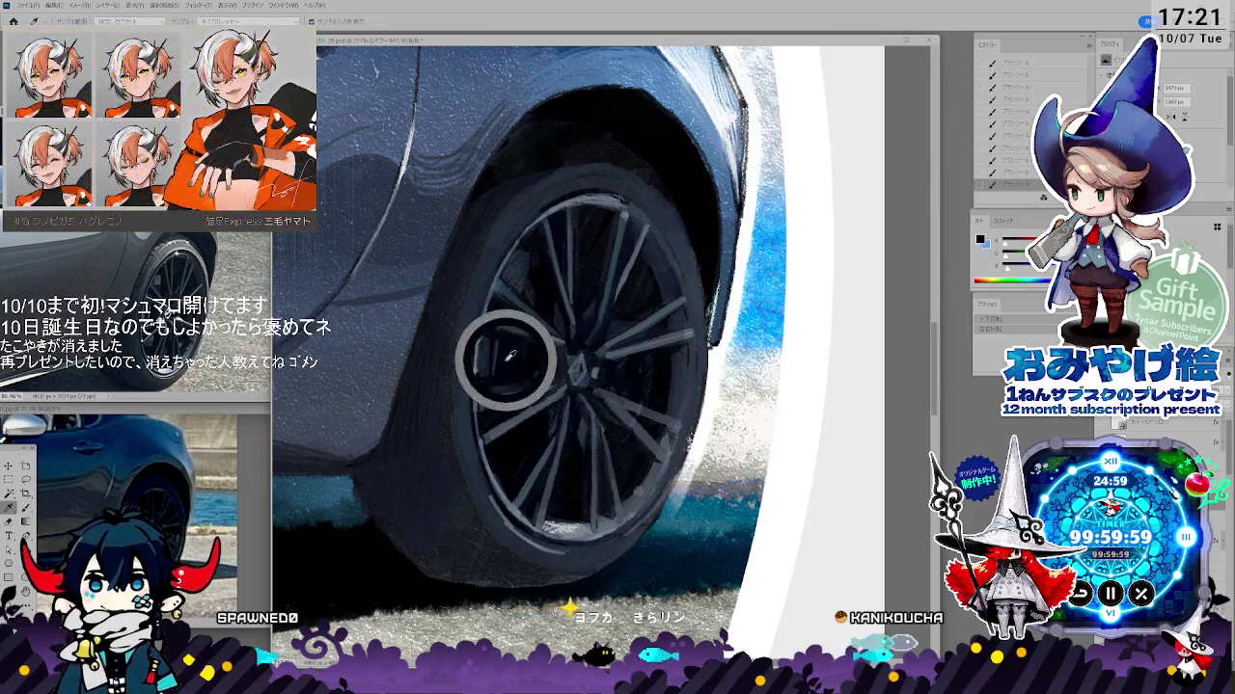
pyautogui.press('b')
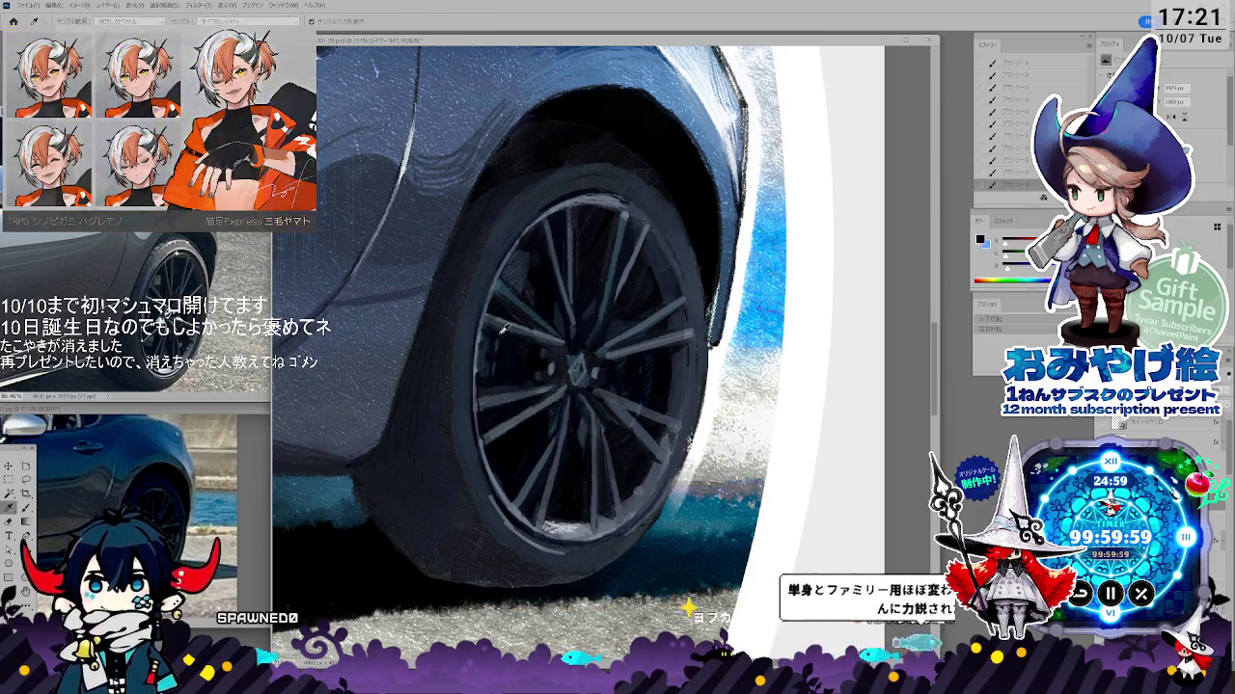
pyautogui.press('i')
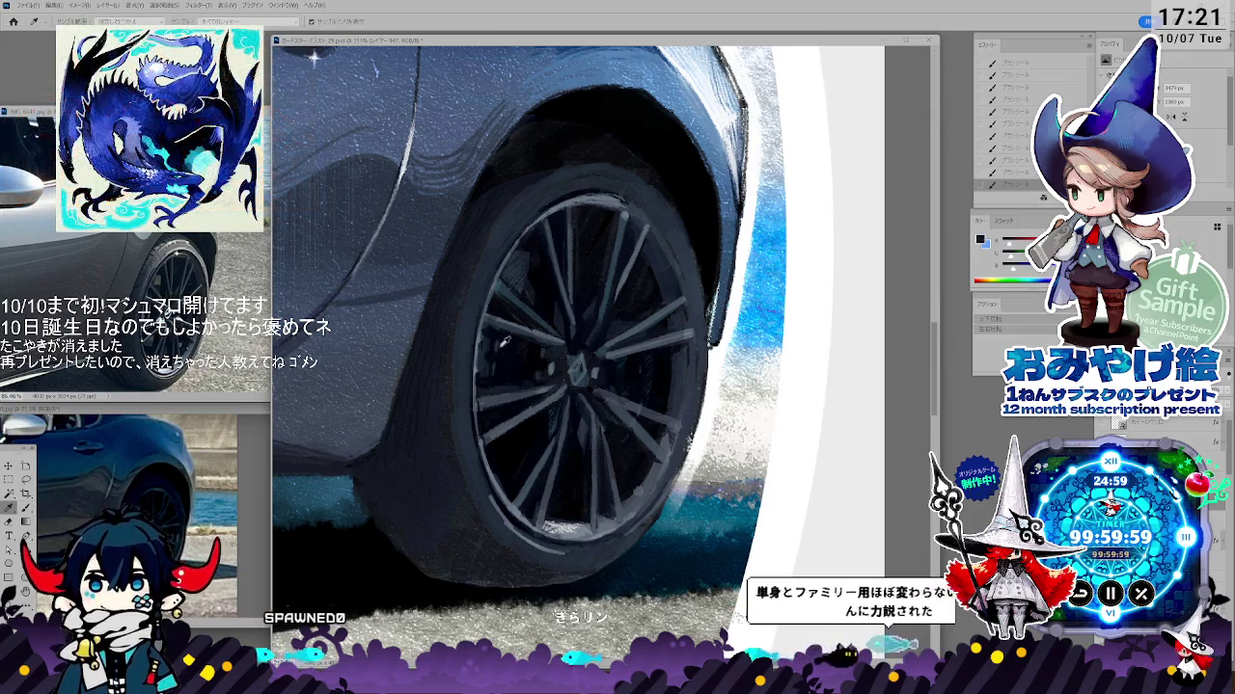
pyautogui.press('b')
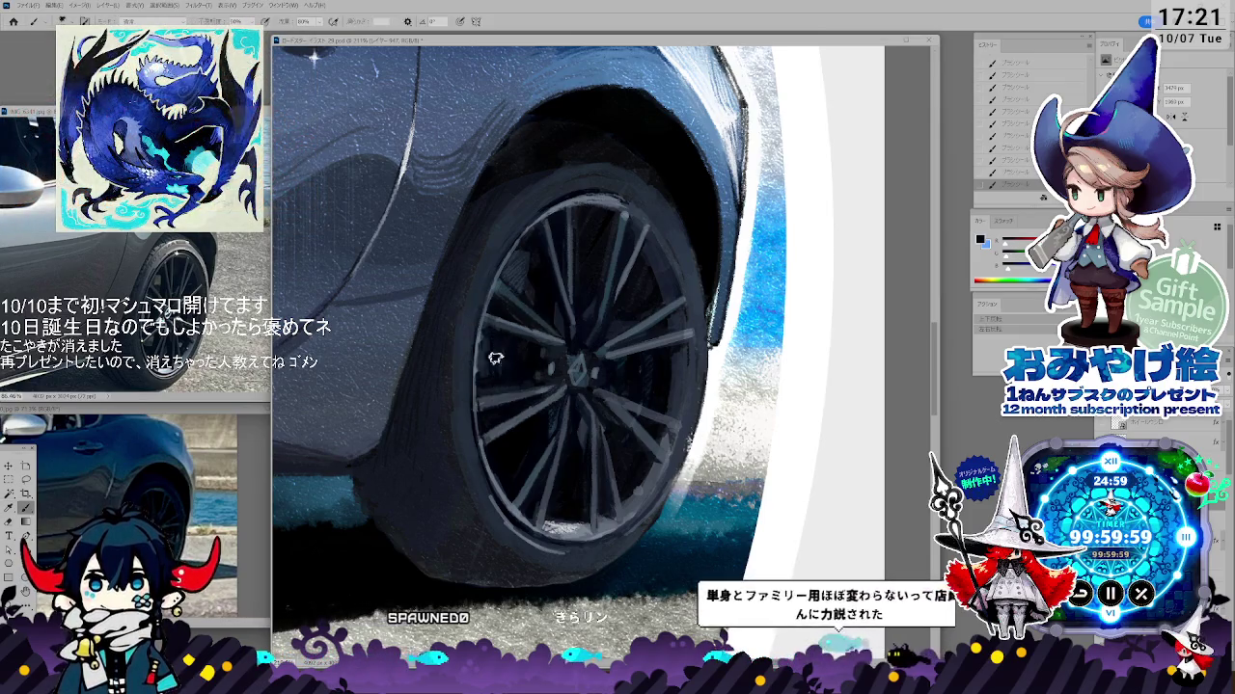
pyautogui.press('i')
pyautogui.press('b')
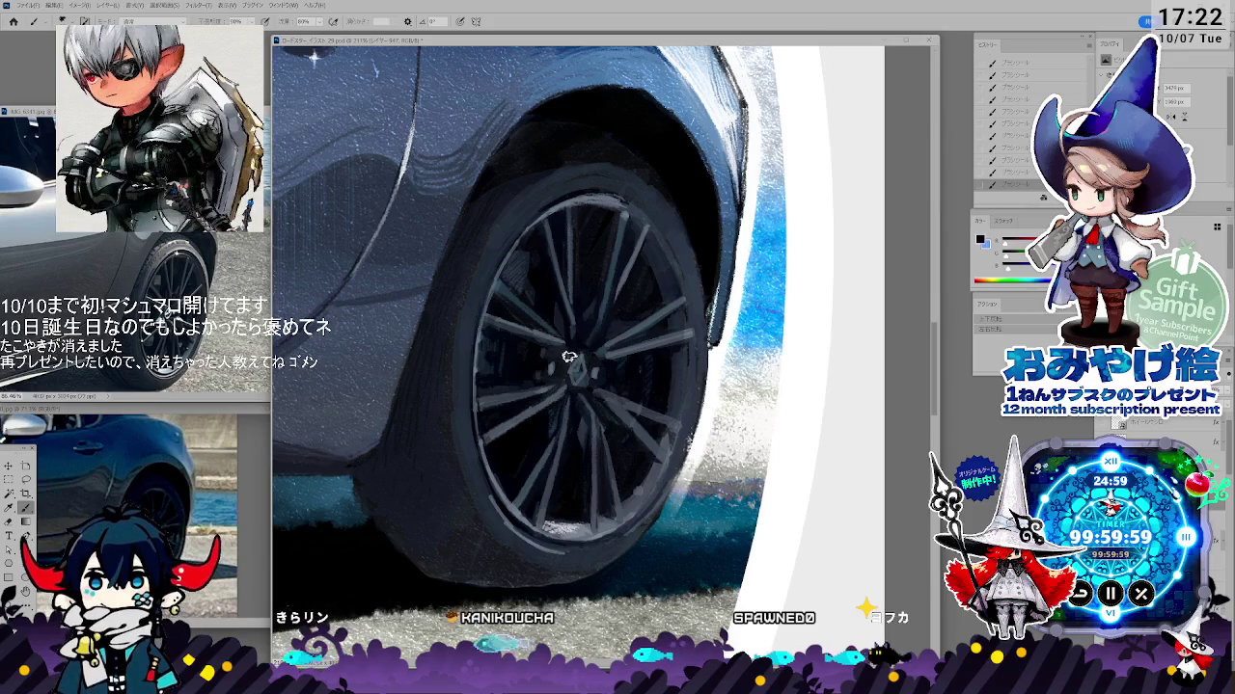
# - Sample wheel tones and paint deeper dark shading into the arch above the rear tyre
pyautogui.press('b')
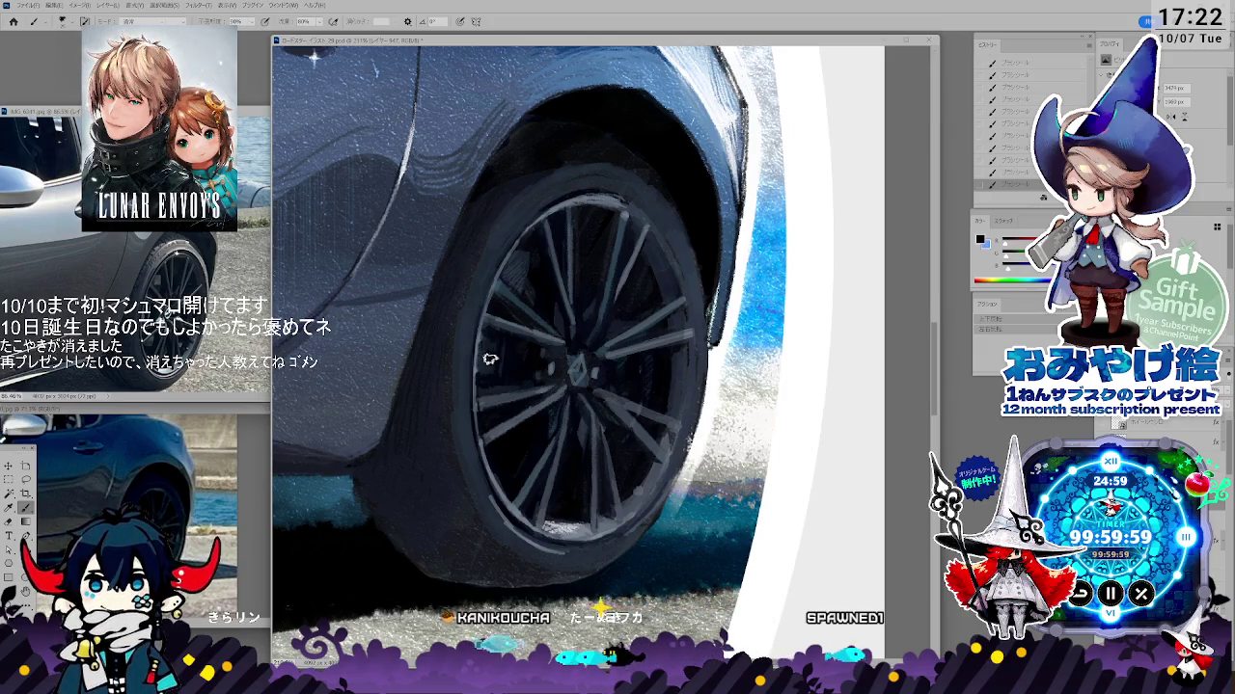
pyautogui.press('i')
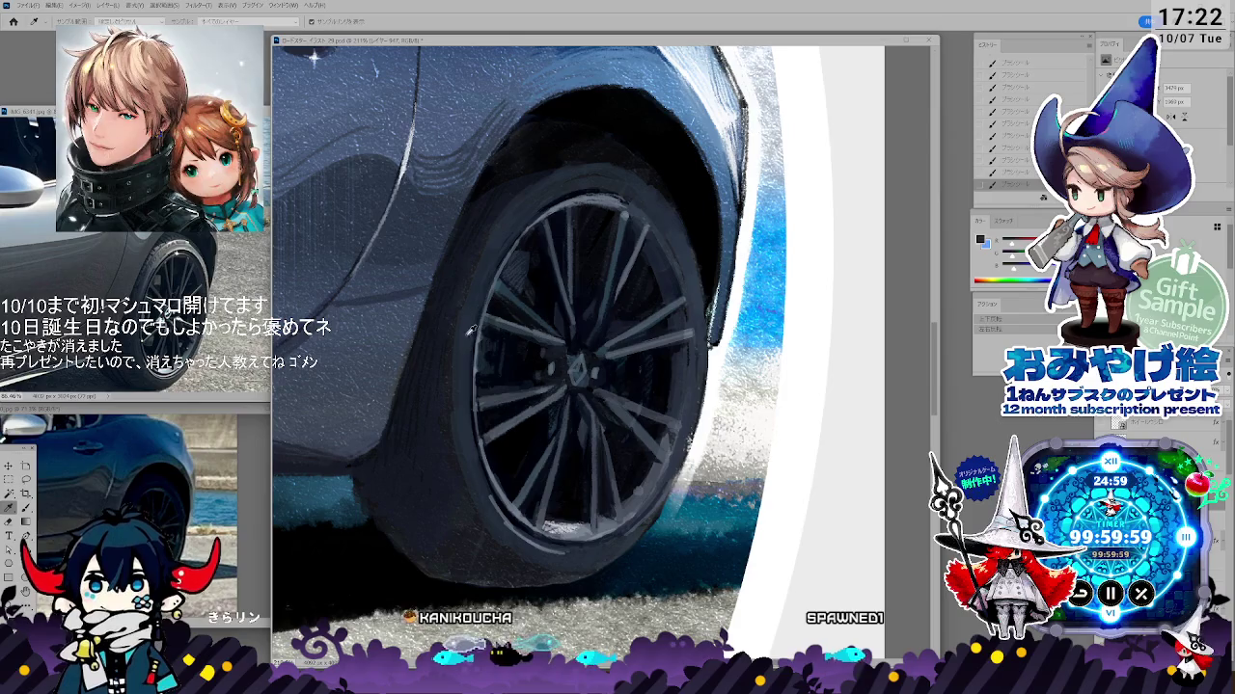
pyautogui.press('b')
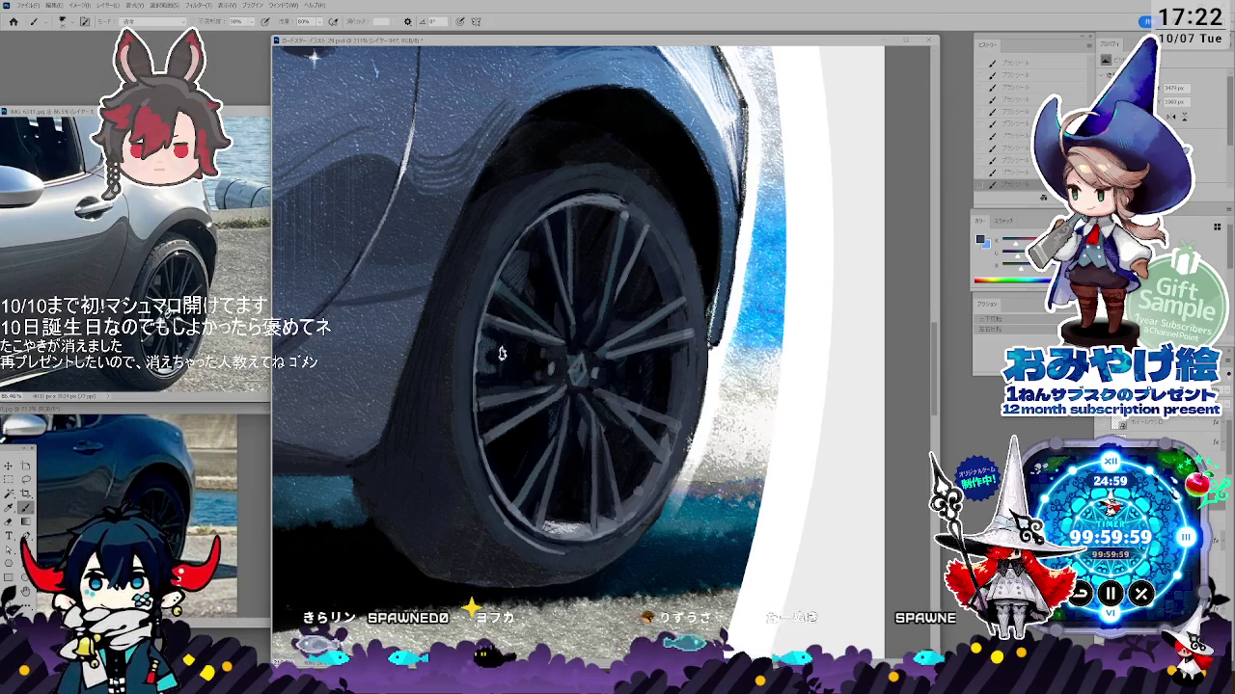
pyautogui.press('i')
pyautogui.press('b')
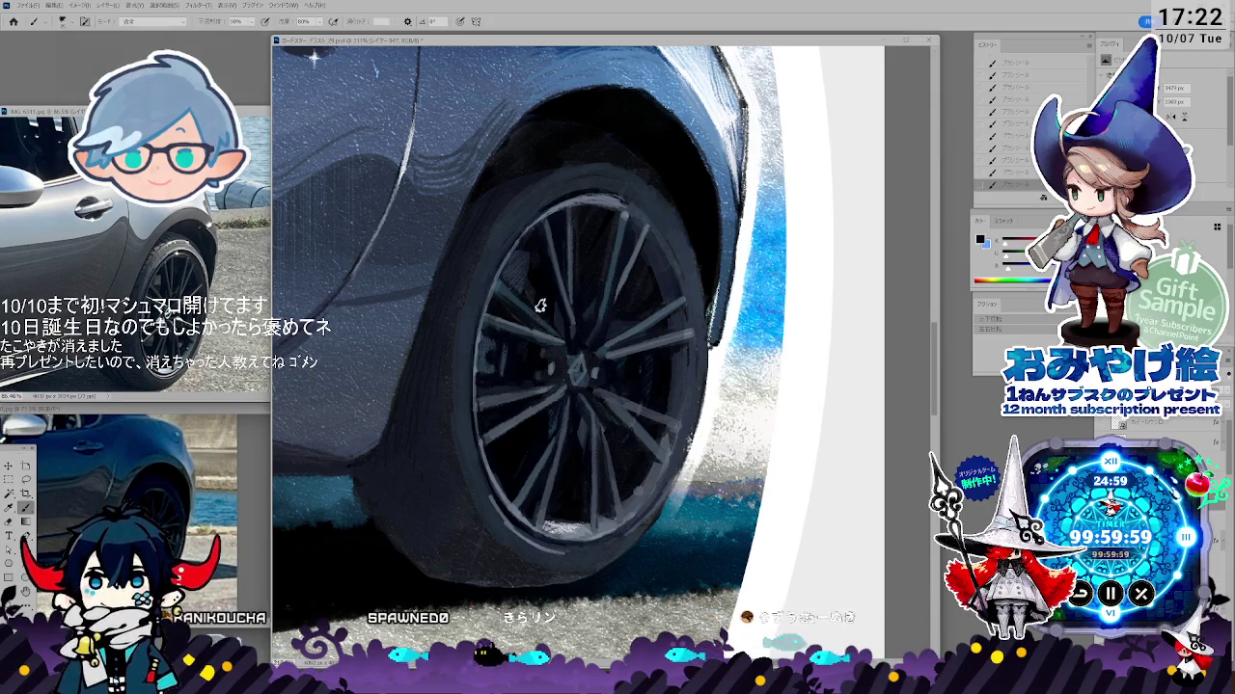
pyautogui.press('i')
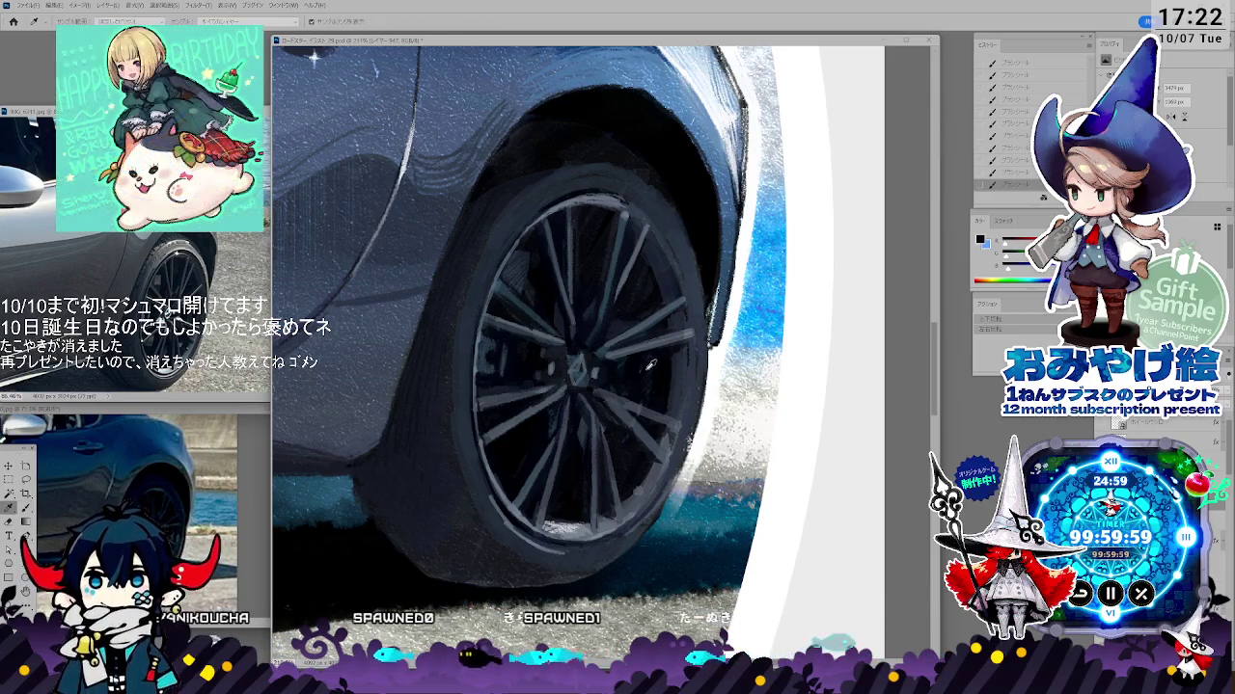
pyautogui.press('b')
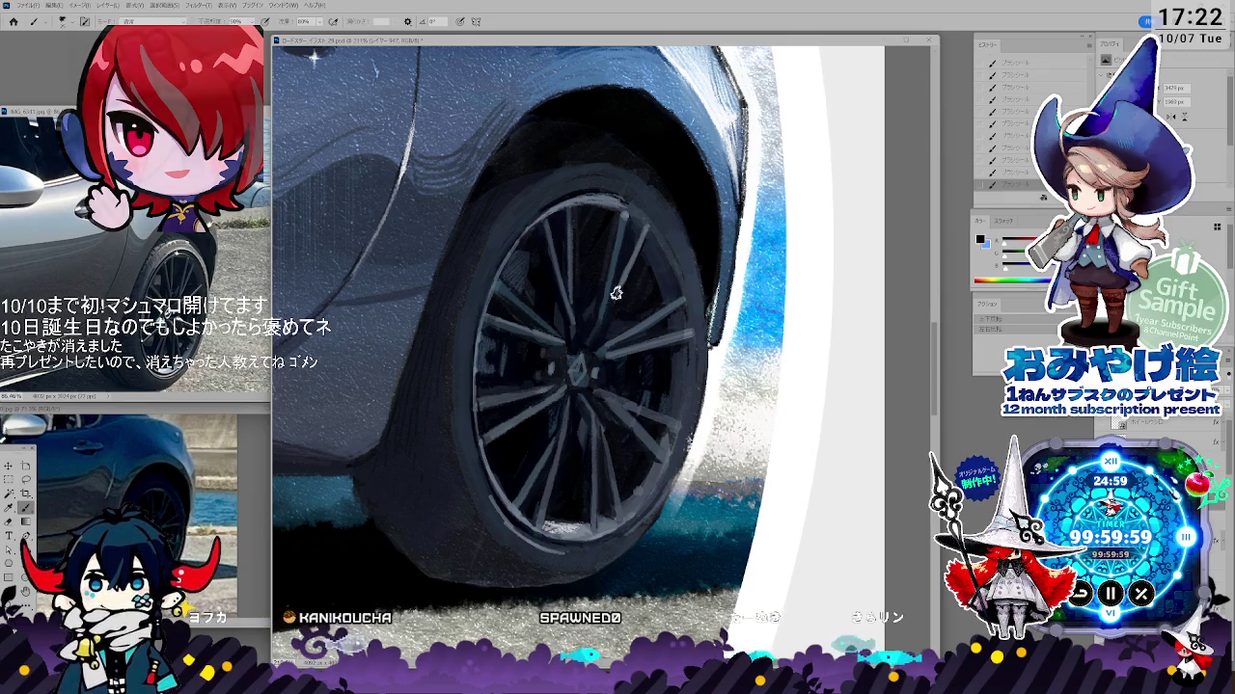
# - Paint the tyre with a sampled tyre colour and erase part of the wheel painting
pyautogui.press('i')
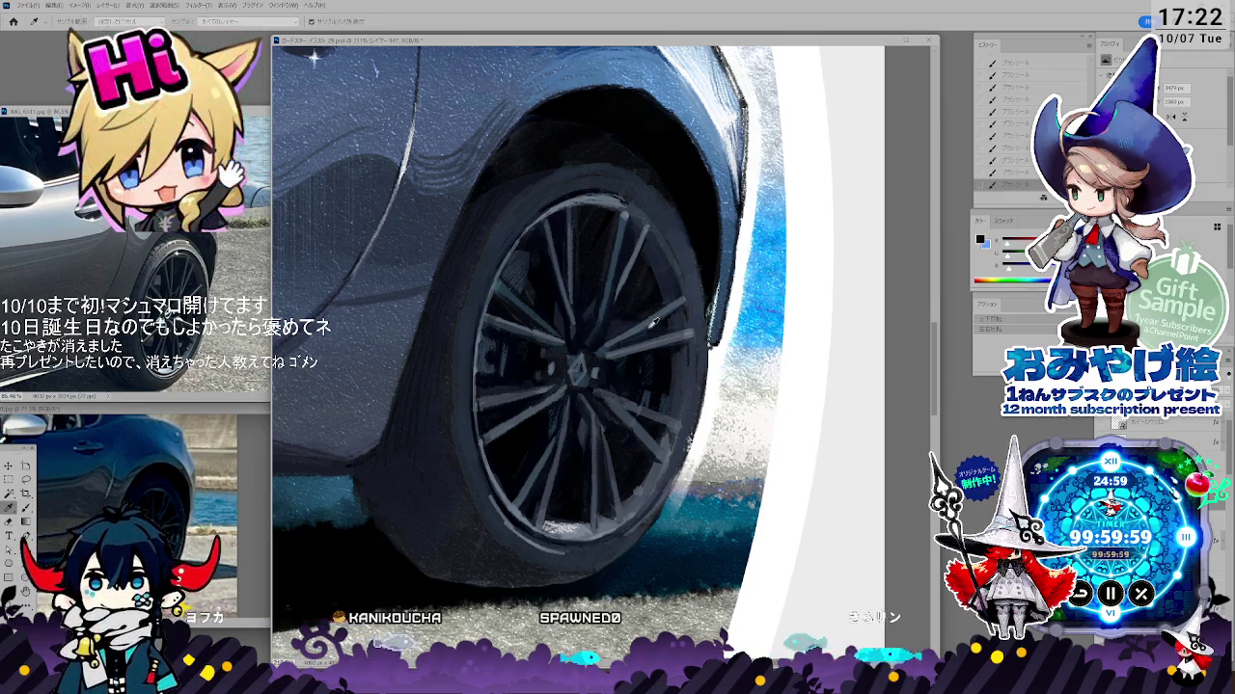
pyautogui.press('b')
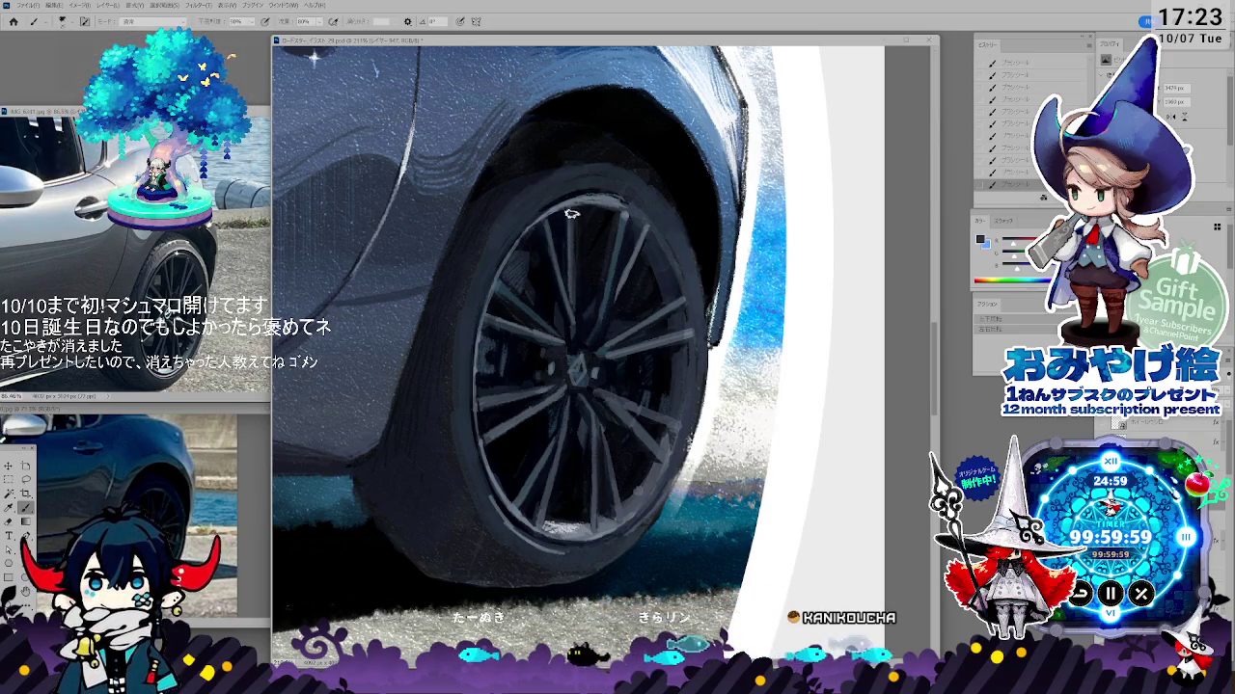
pyautogui.press('e')
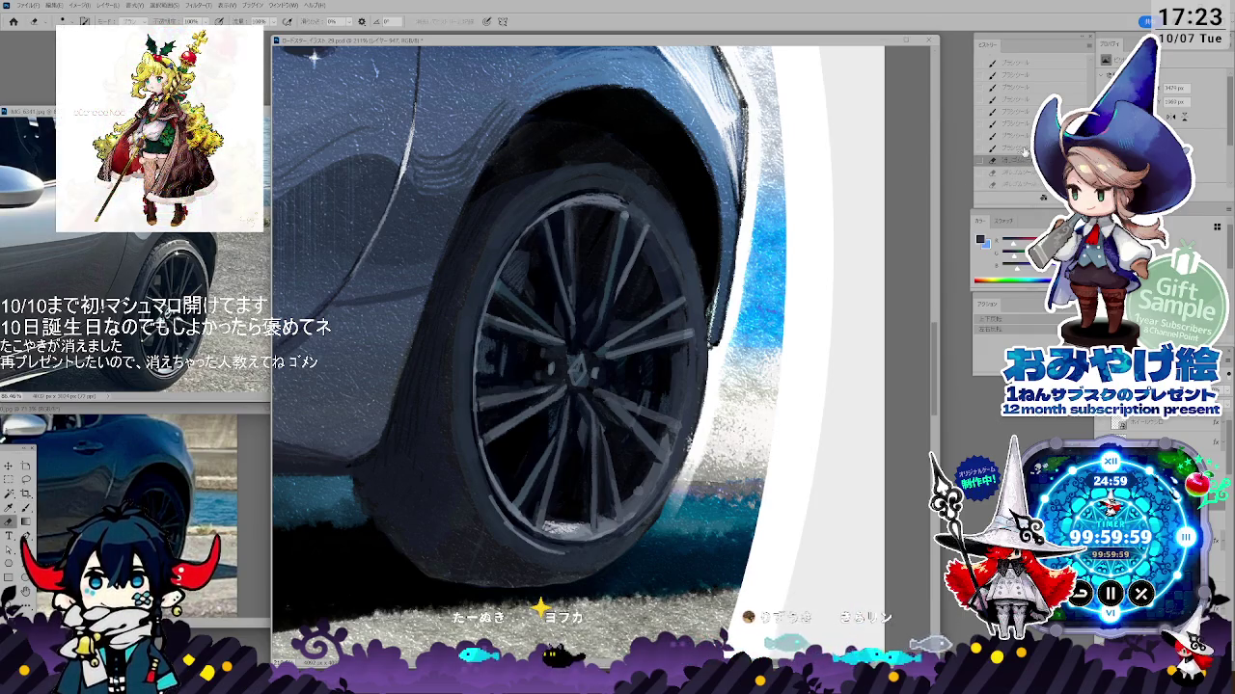
pyautogui.press('i')
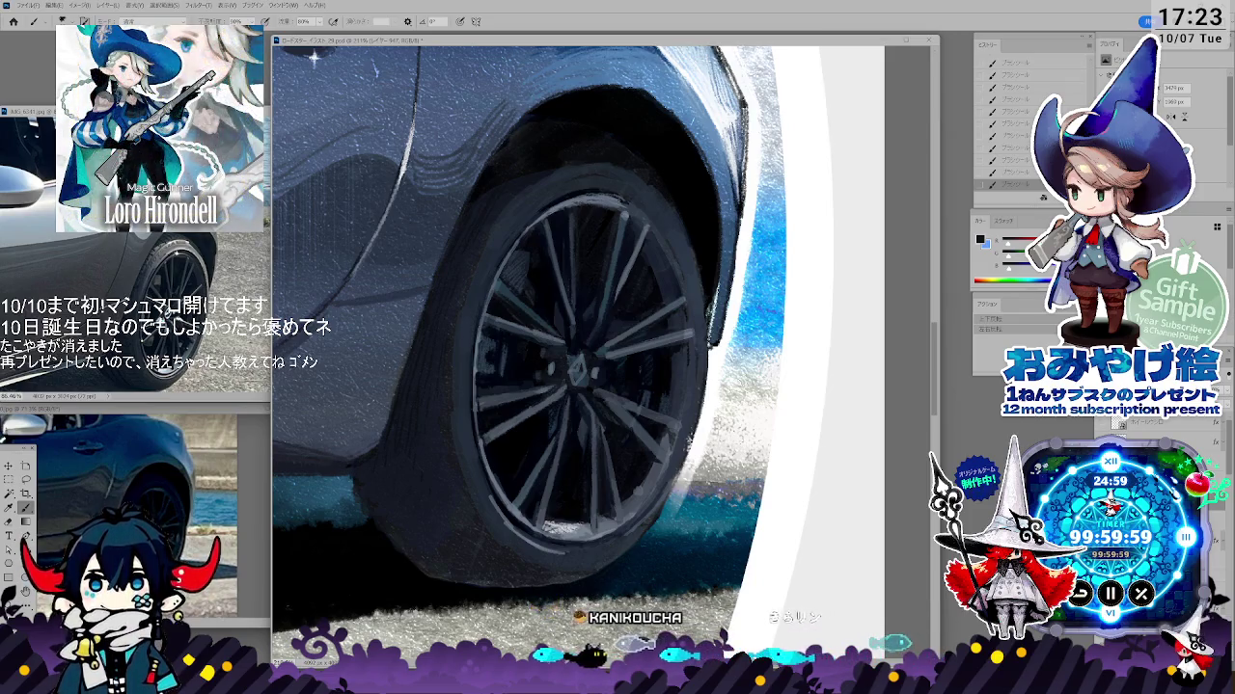
# - Repaint slim grey spokes and the dark tyre edge using tones sampled from the wheel
pyautogui.keyDown('alt'); pyautogui.click(557, 439); pyautogui.keyUp('alt')
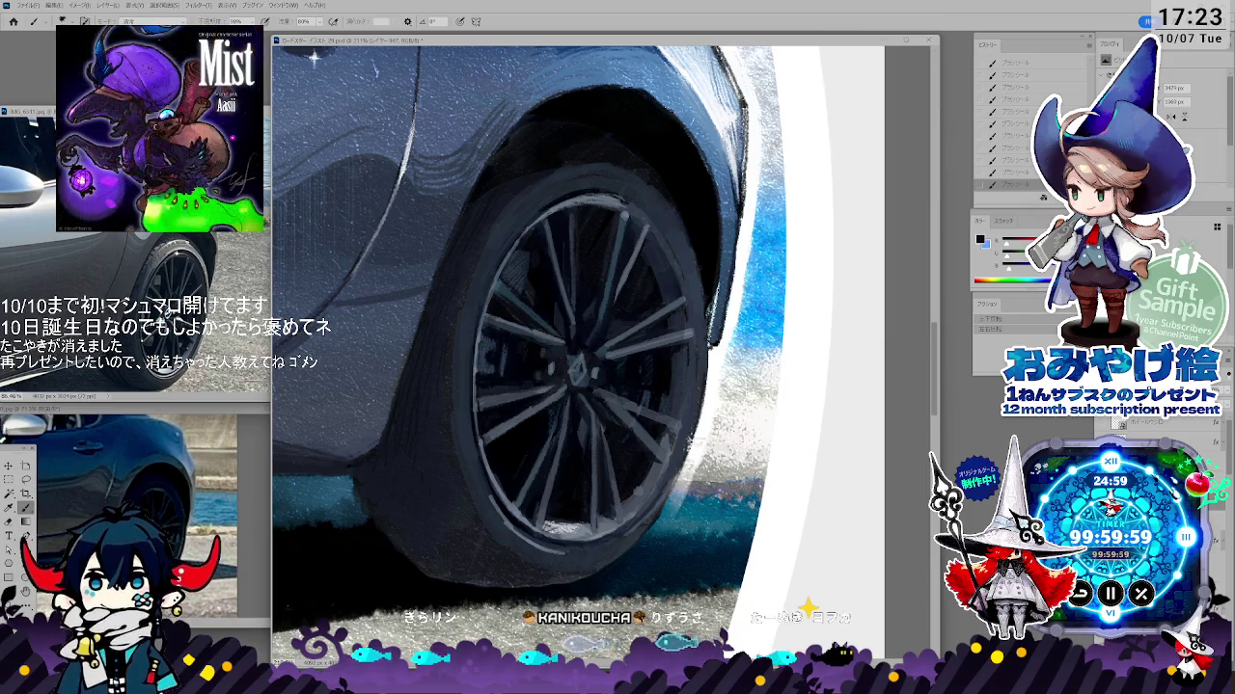
pyautogui.press('b')
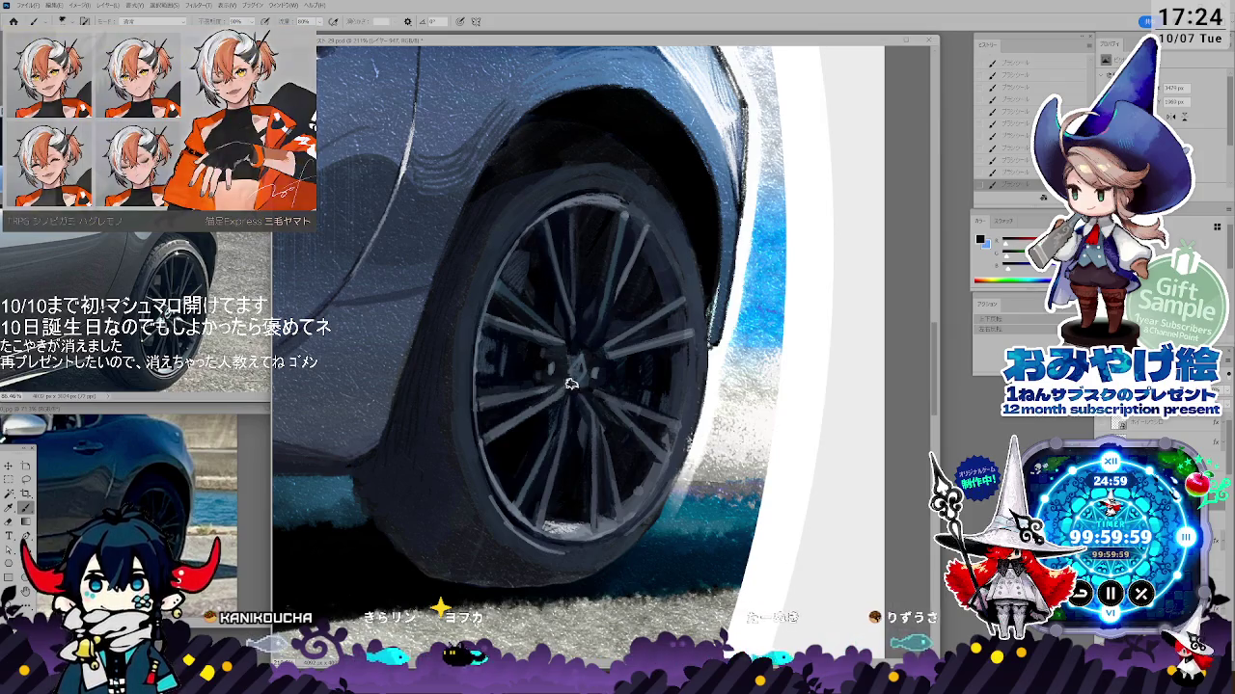
pyautogui.press('b')
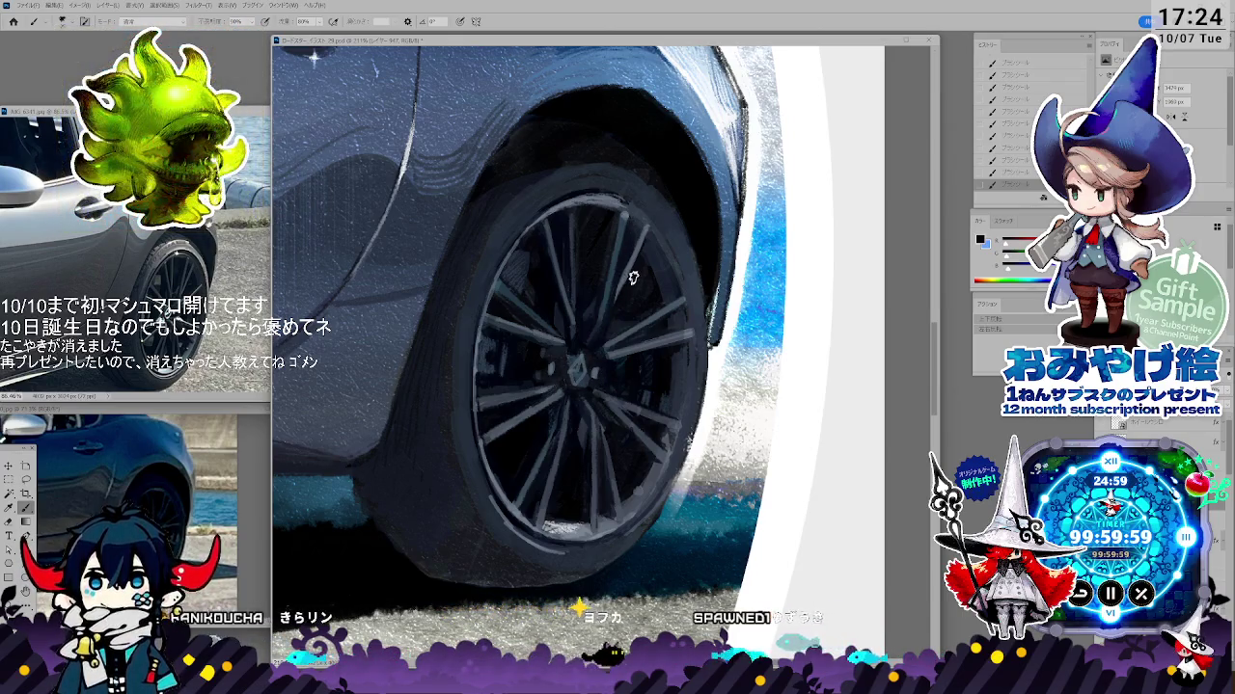
pyautogui.press('i')
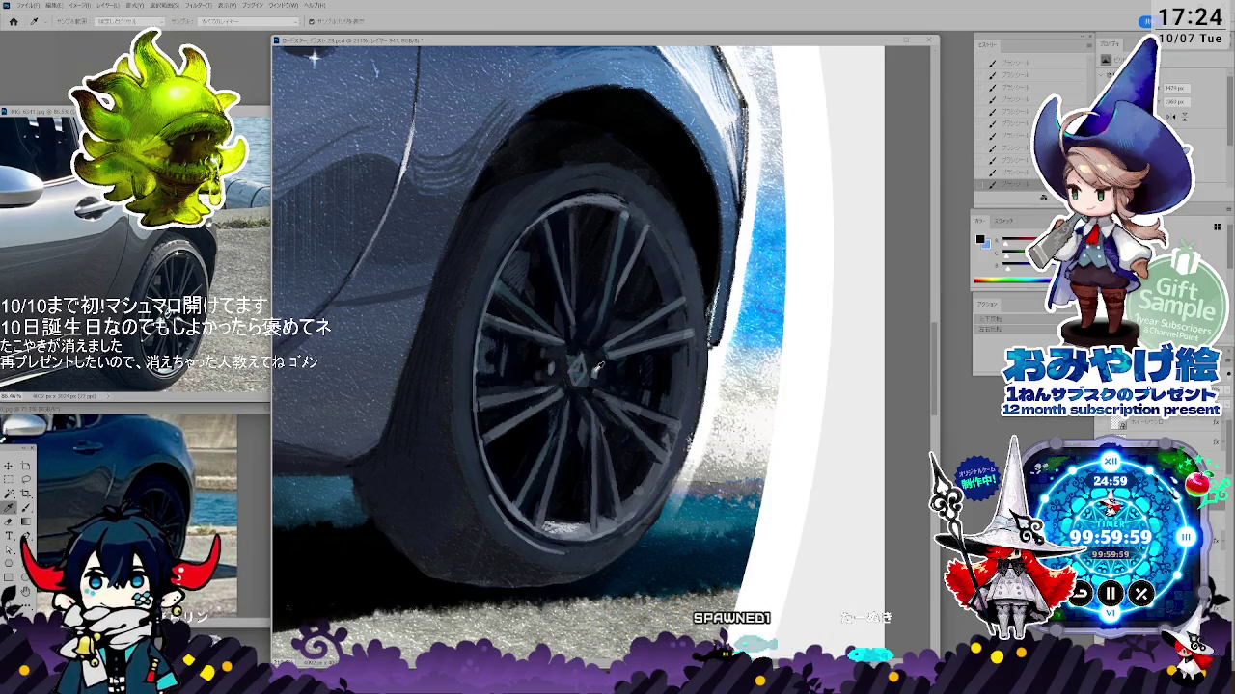
pyautogui.press('b')
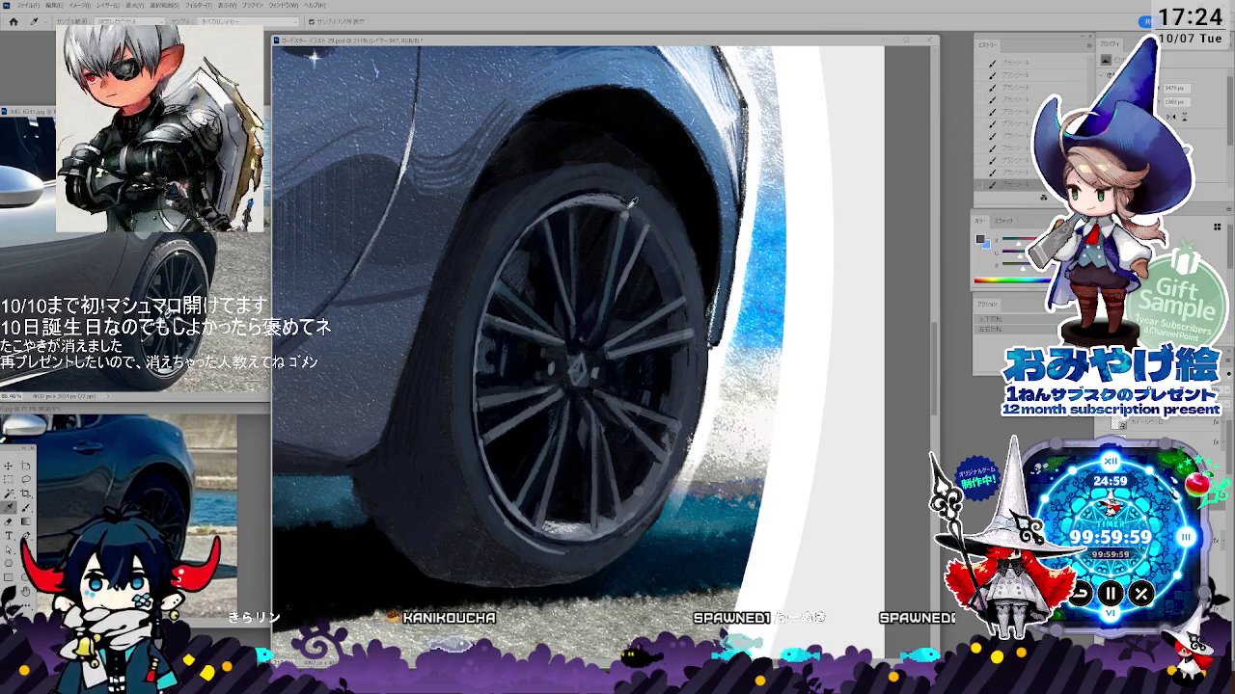
pyautogui.press('i')
pyautogui.click(640, 208)
# - Keep painting the wheel and tyre with a colour sampled near the tyre bottom
pyautogui.press('b')
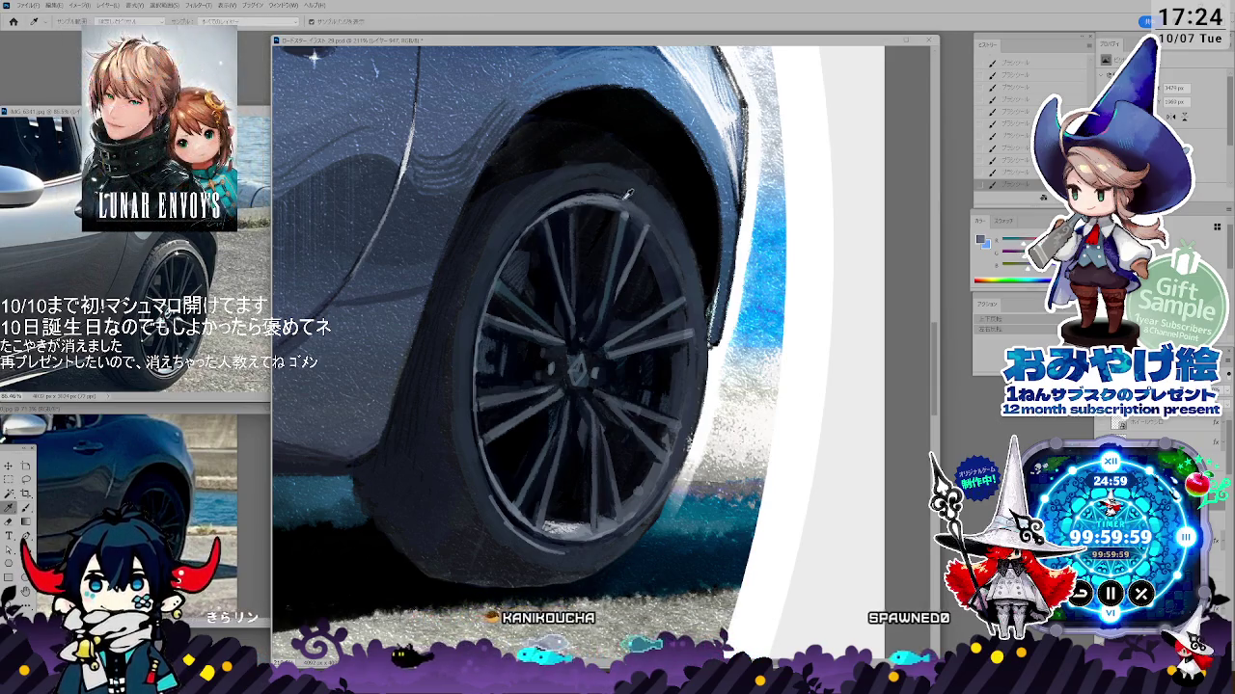
pyautogui.press('i')
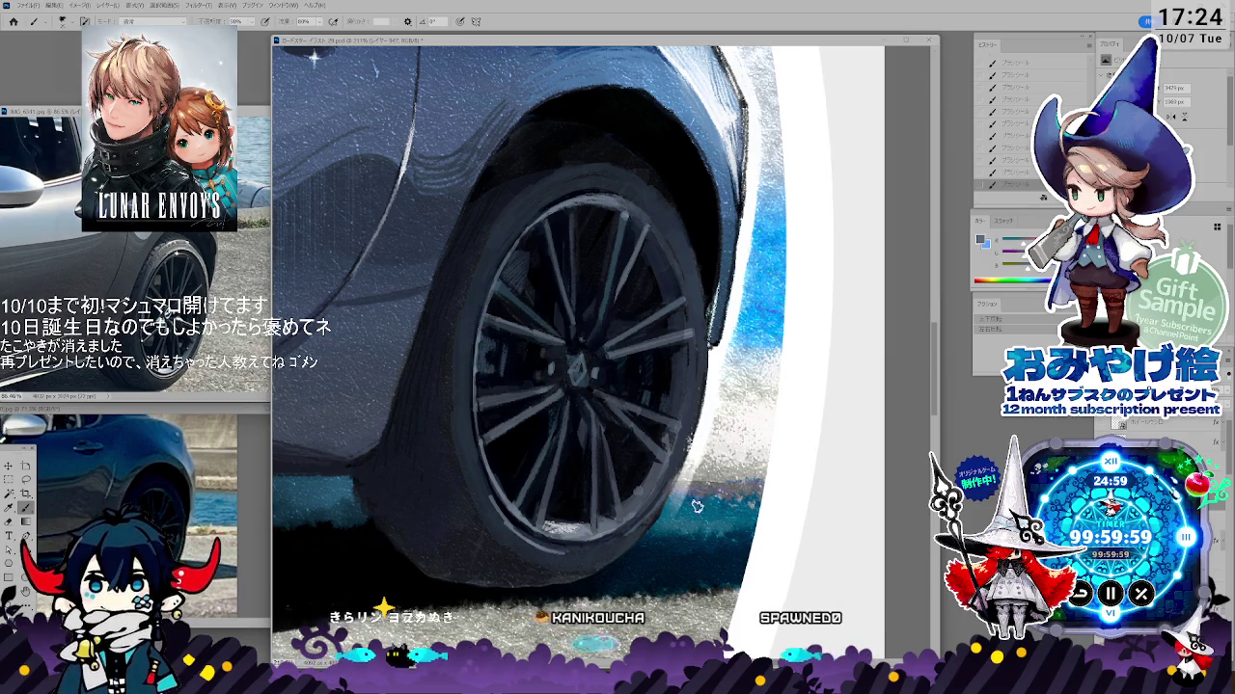
pyautogui.click(565, 549)
pyautogui.press('b')
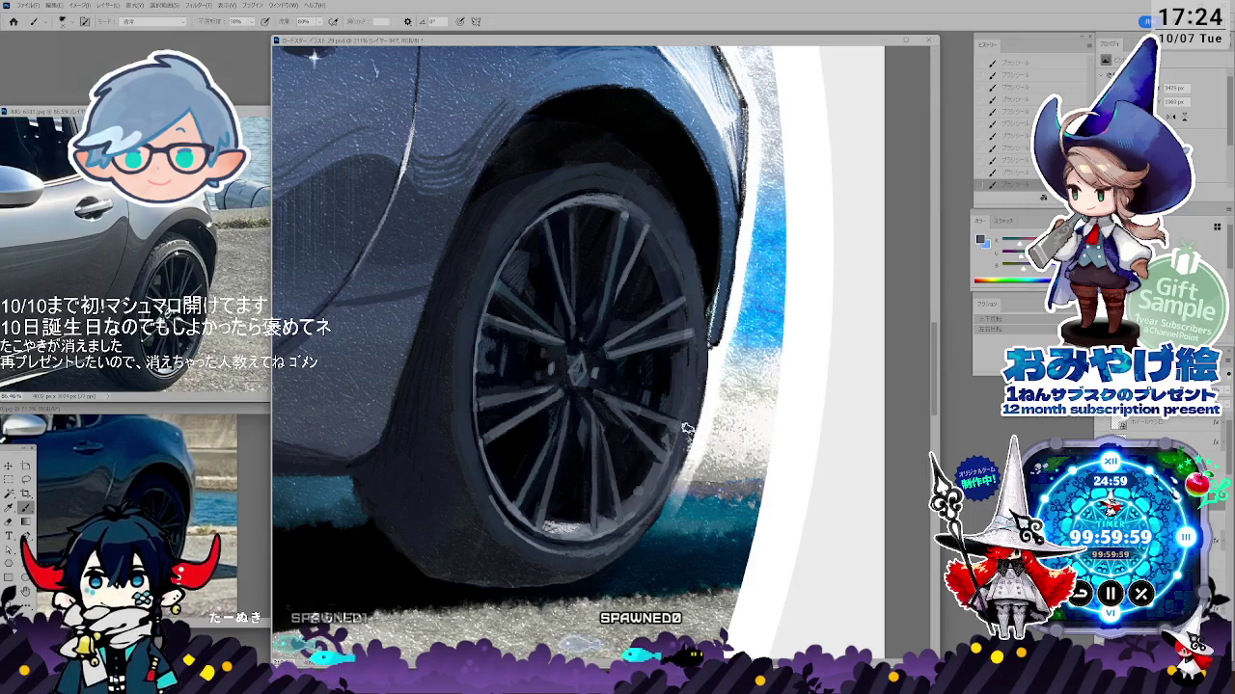
pyautogui.press('i')
pyautogui.press('b')
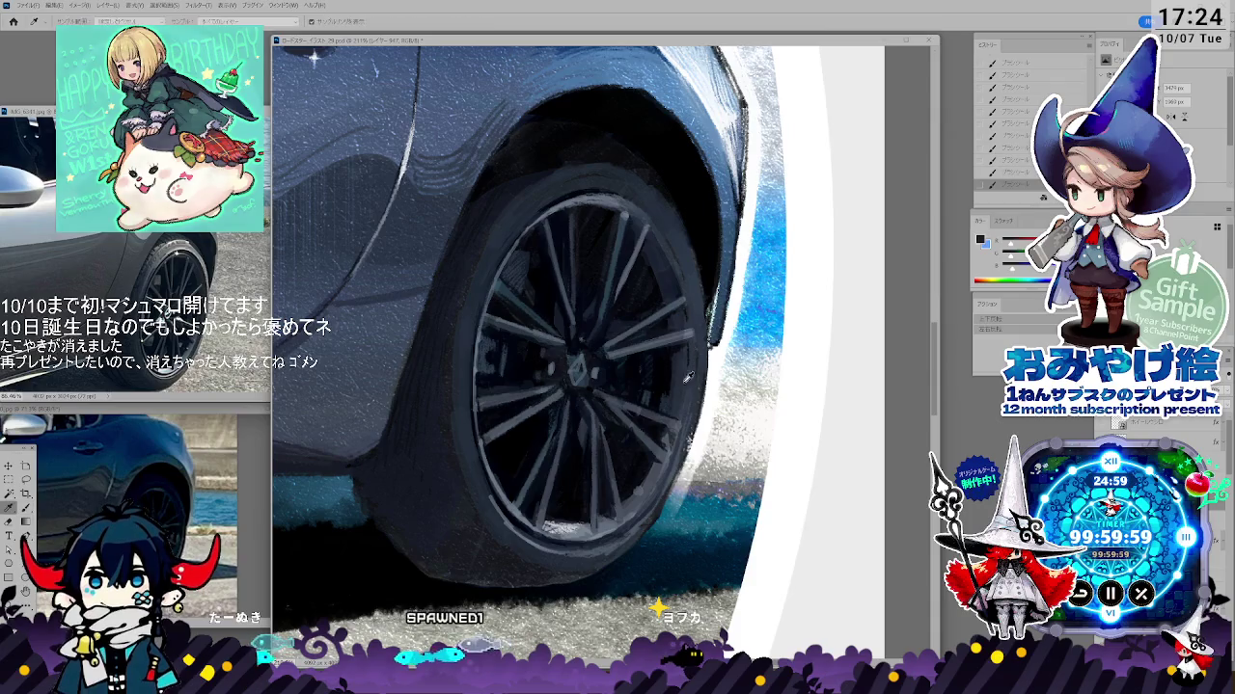
pyautogui.press('b')
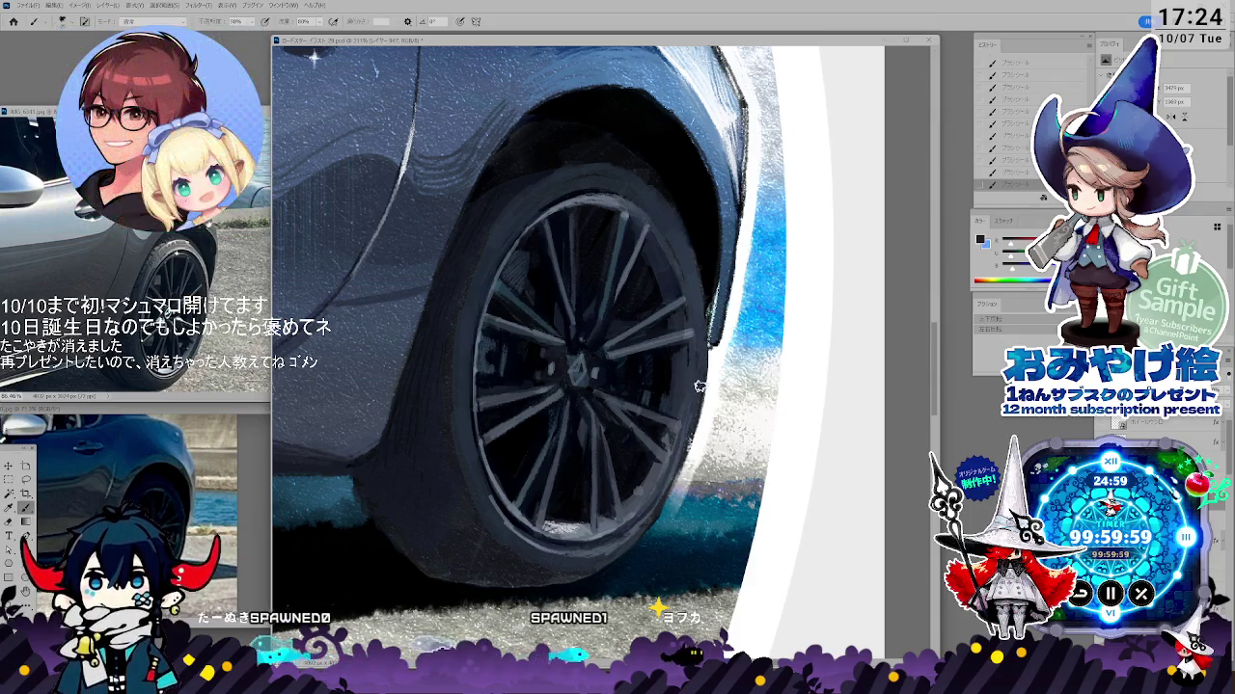
# - Paint light grey over the dark edge beside the tyre, then compare against the photo reference
pyautogui.keyDown('alt'); pyautogui.click(665, 494); pyautogui.keyUp('alt')
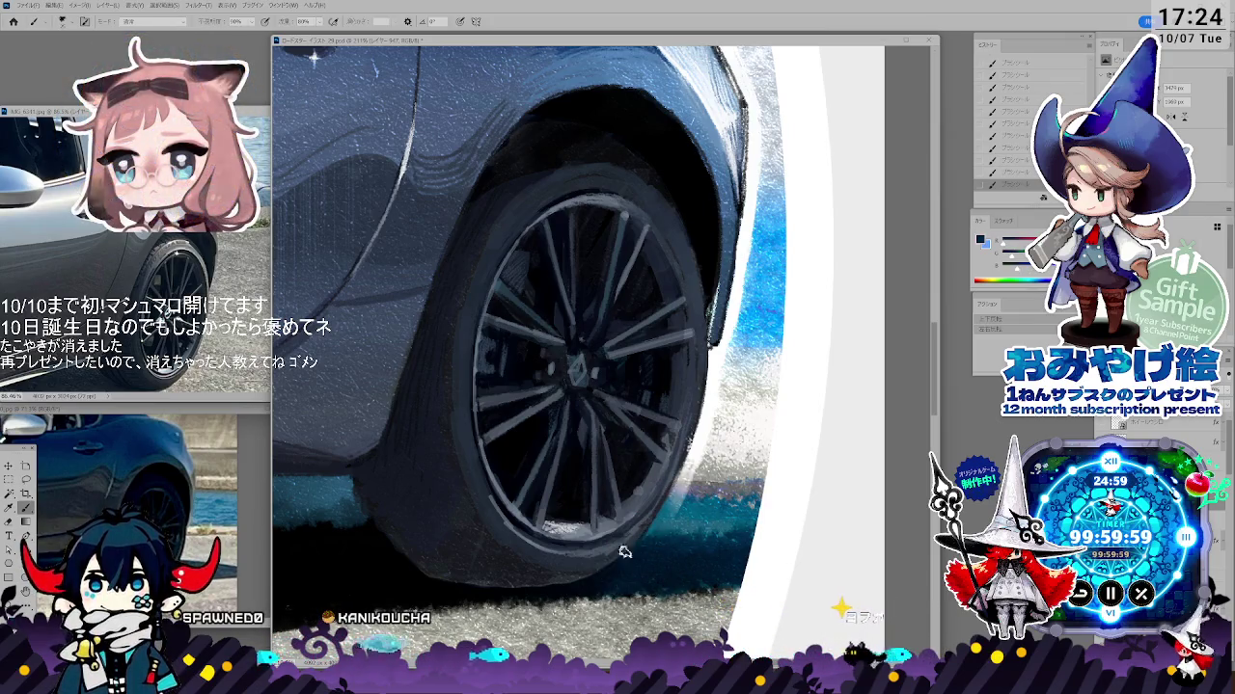
pyautogui.press('alt')
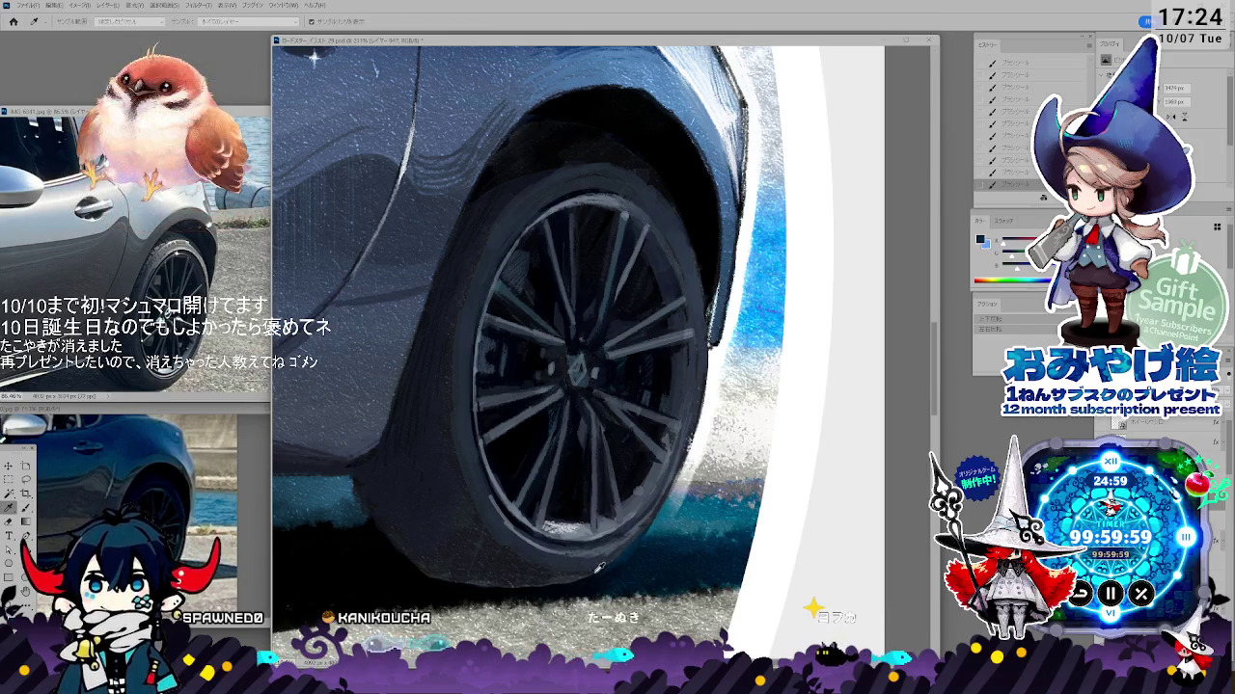
pyautogui.press('alt')
pyautogui.keyDown('alt'); pyautogui.click(627, 526); pyautogui.keyUp('alt')
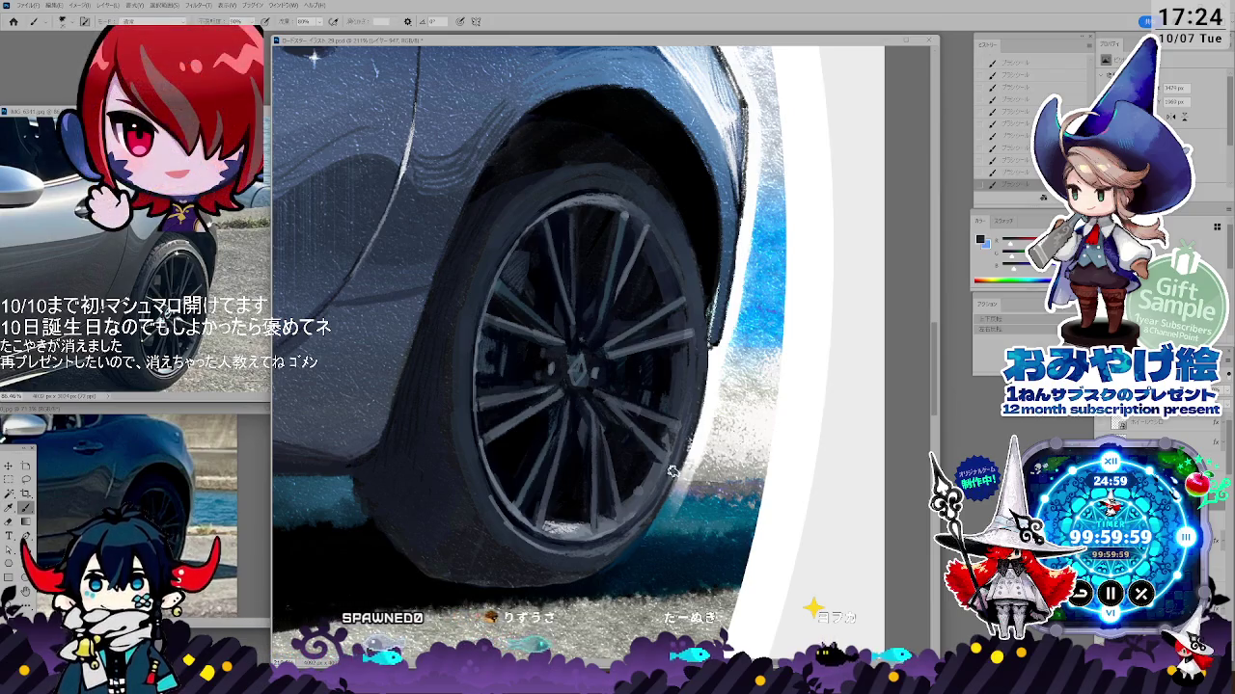
pyautogui.moveTo(714, 363); pyautogui.dragTo(713, 340)
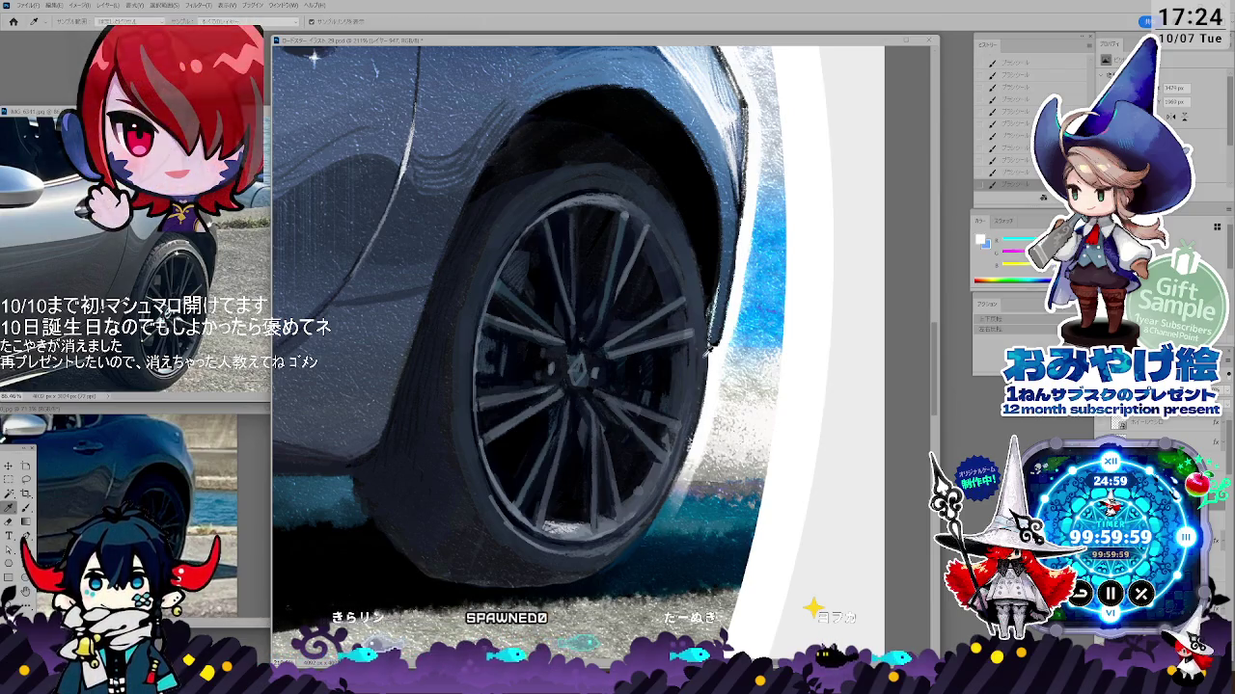
pyautogui.press('b')
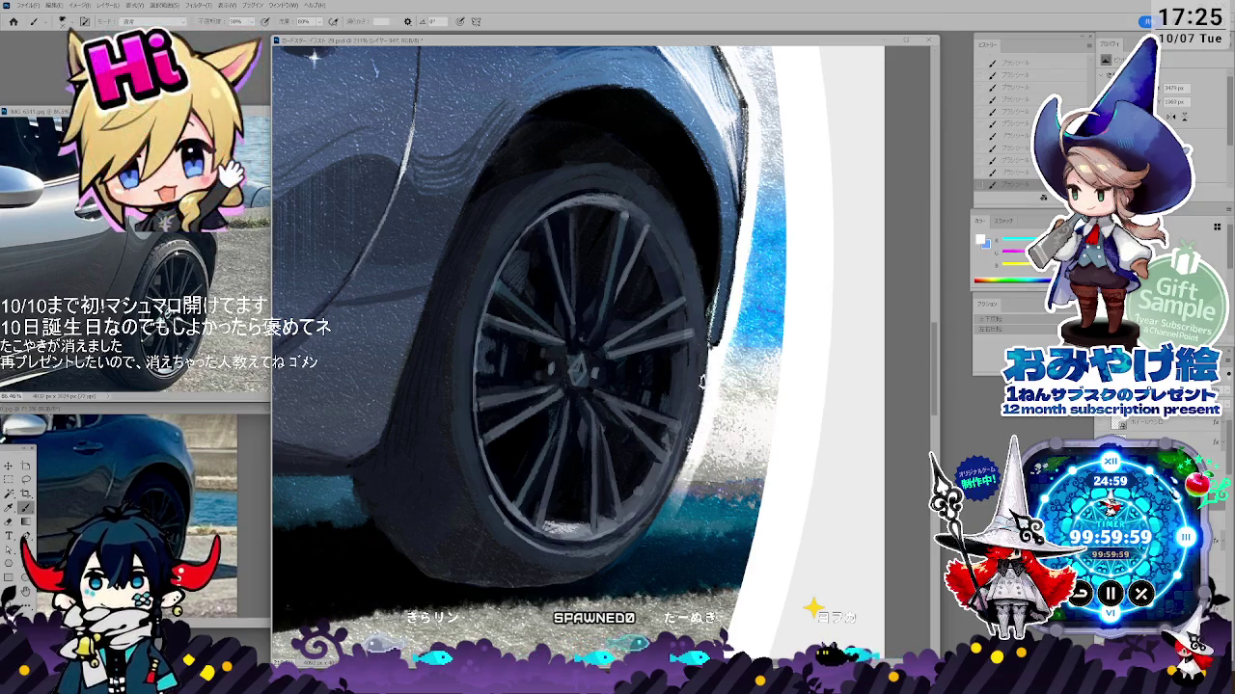
pyautogui.hotkey('ctrl', ',')
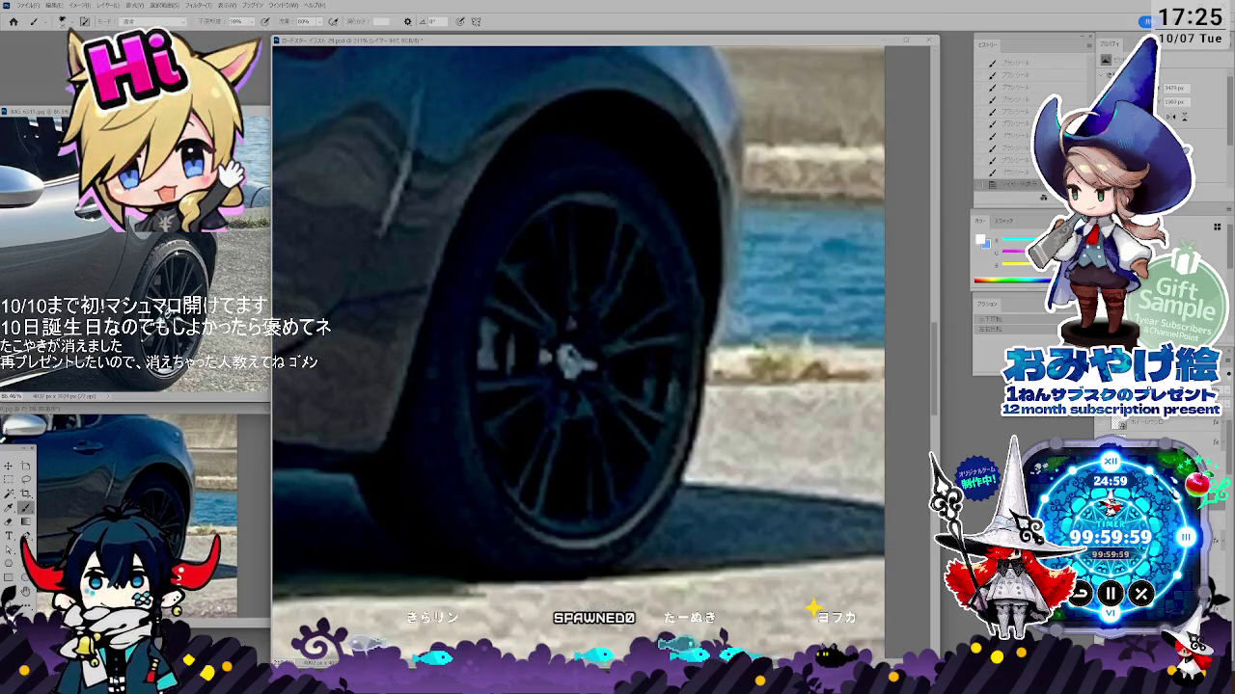
pyautogui.hotkey('ctrl', ',')
pyautogui.hotkey('ctrl', ',')
pyautogui.hotkey('ctrl', ',')
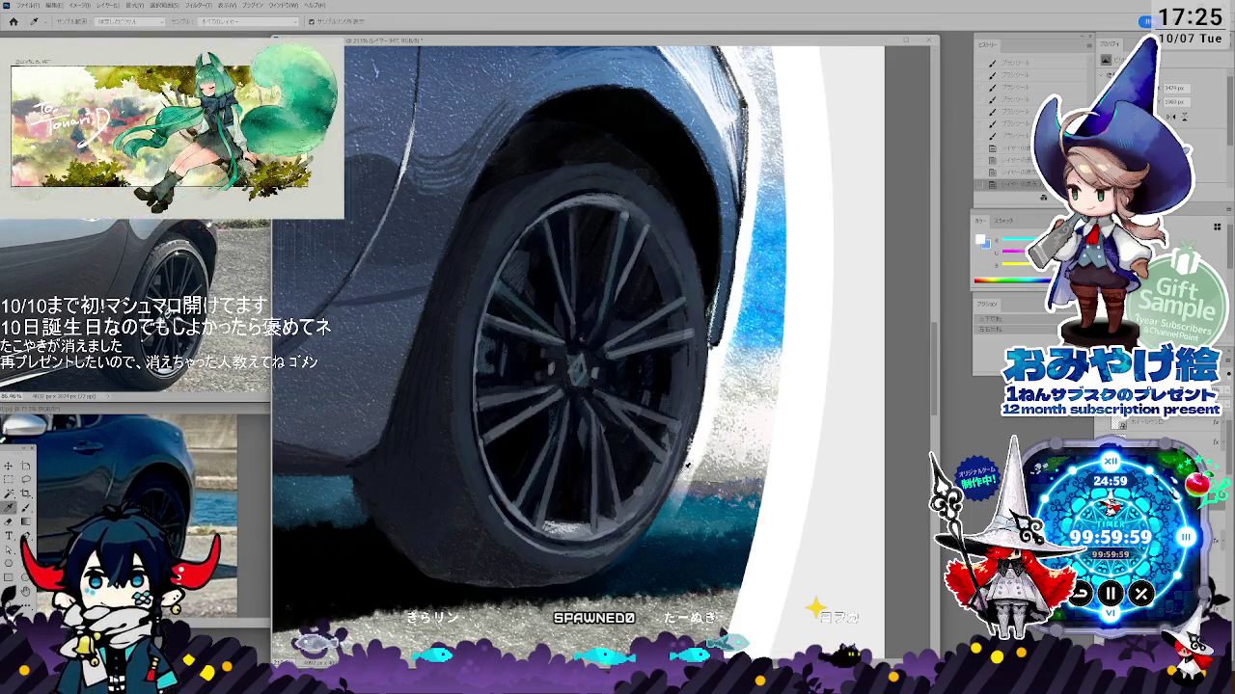
# - Repaint the lower tyre with sampled dark tones and lower brush opacity to 30%
pyautogui.click(687, 467)
pyautogui.press('b')
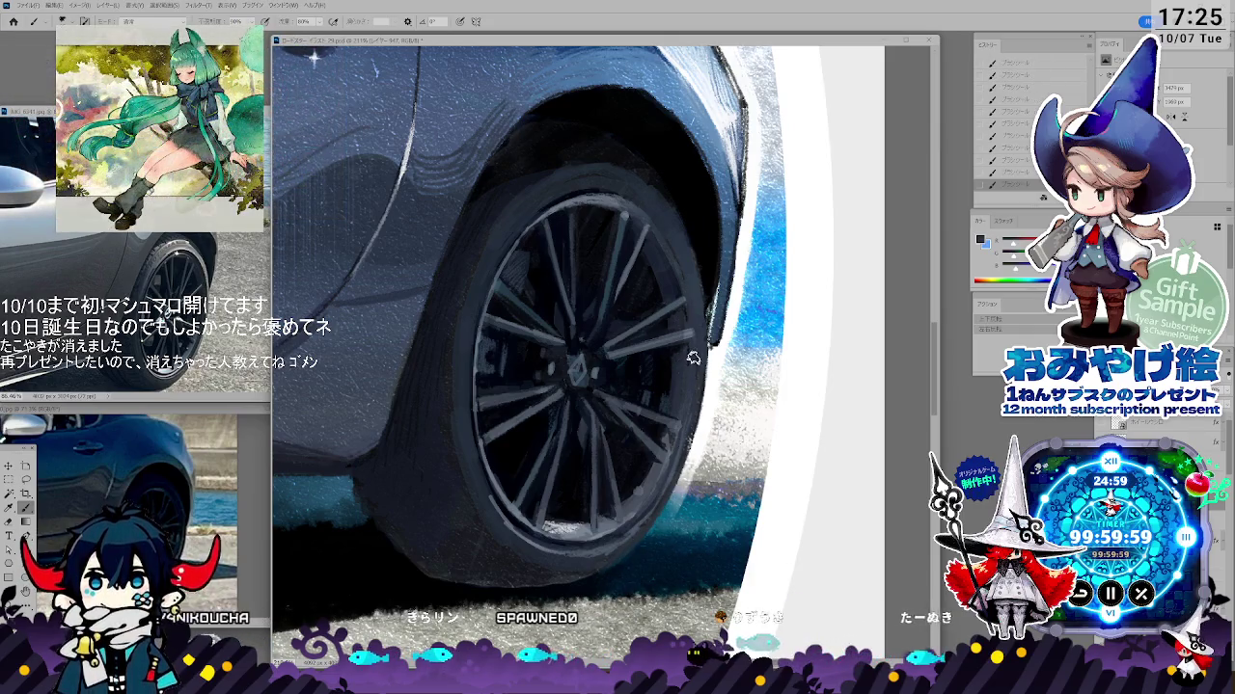
pyautogui.press('i')
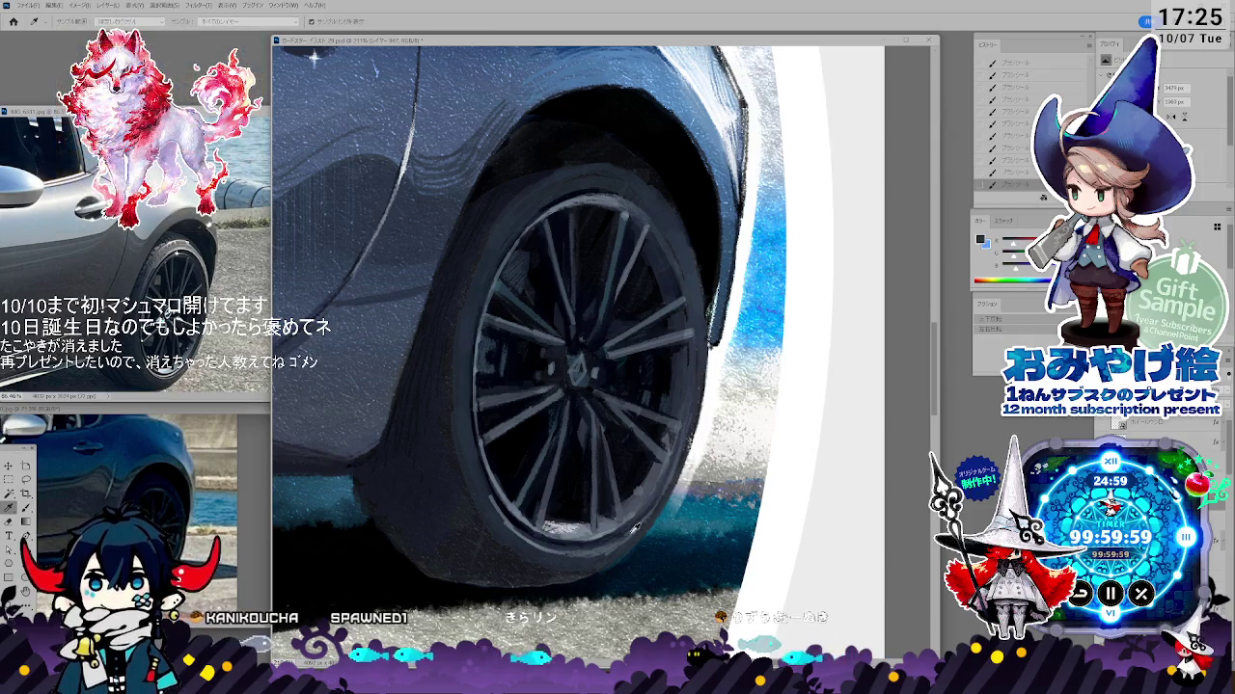
pyautogui.press('b')
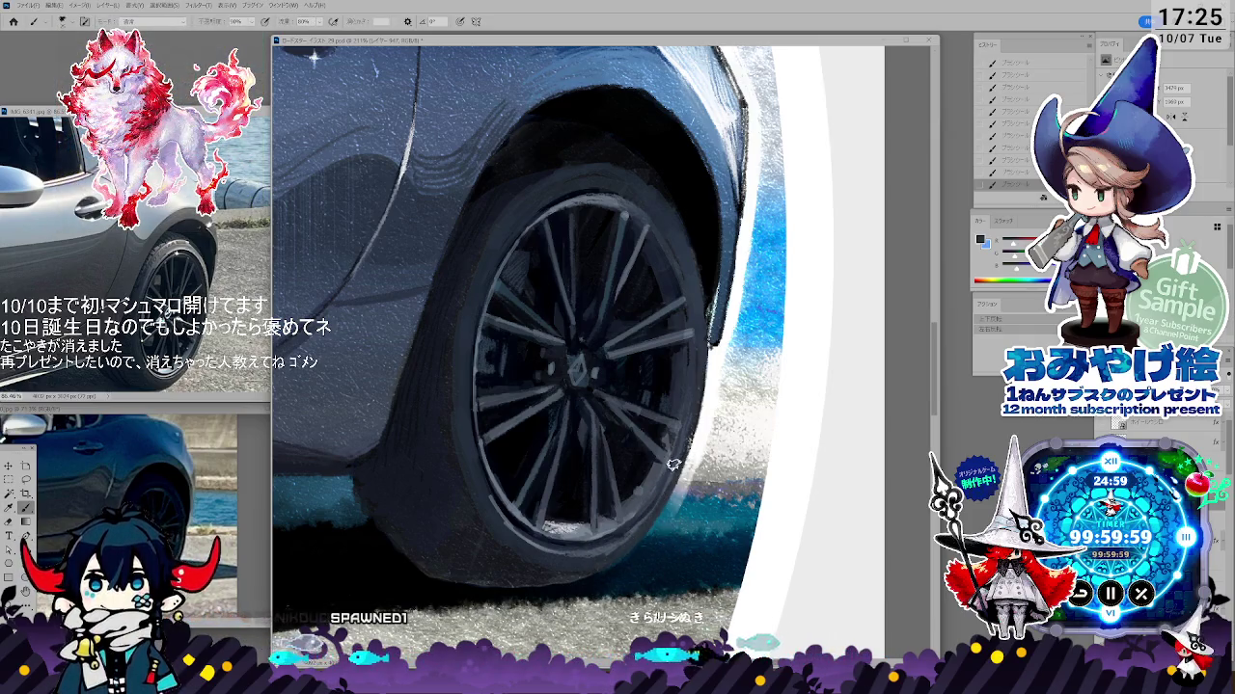
pyautogui.press('i')
pyautogui.press('b')
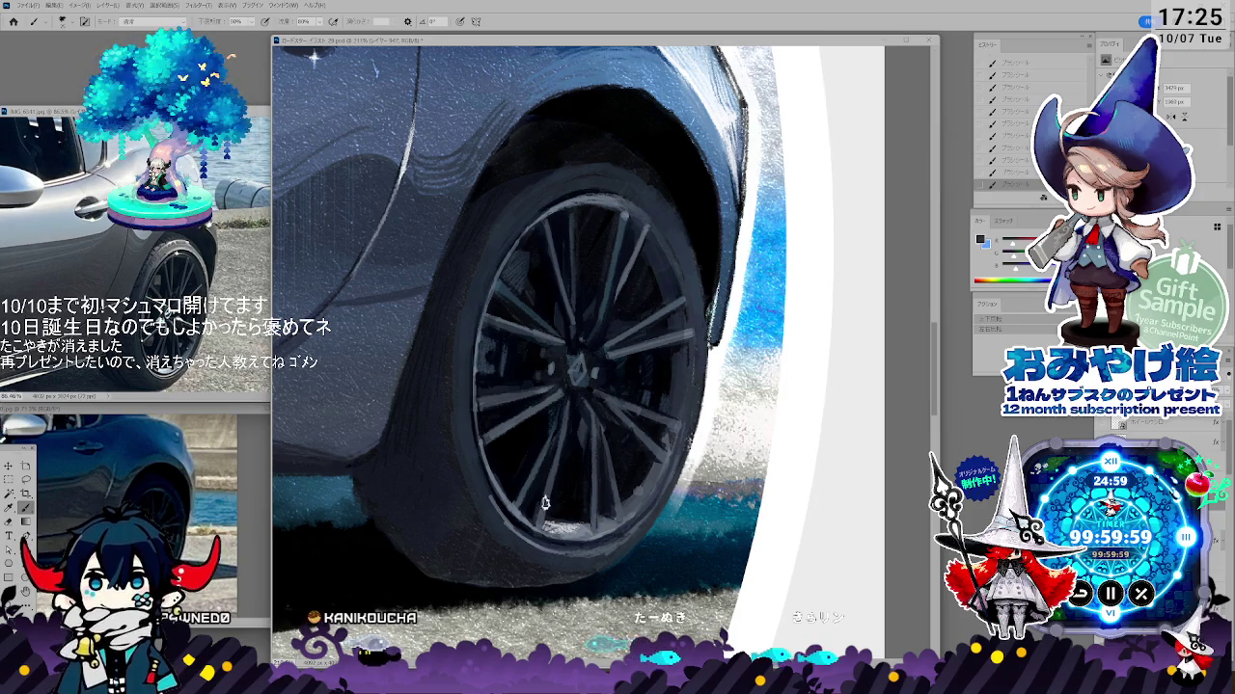
pyautogui.press('b')
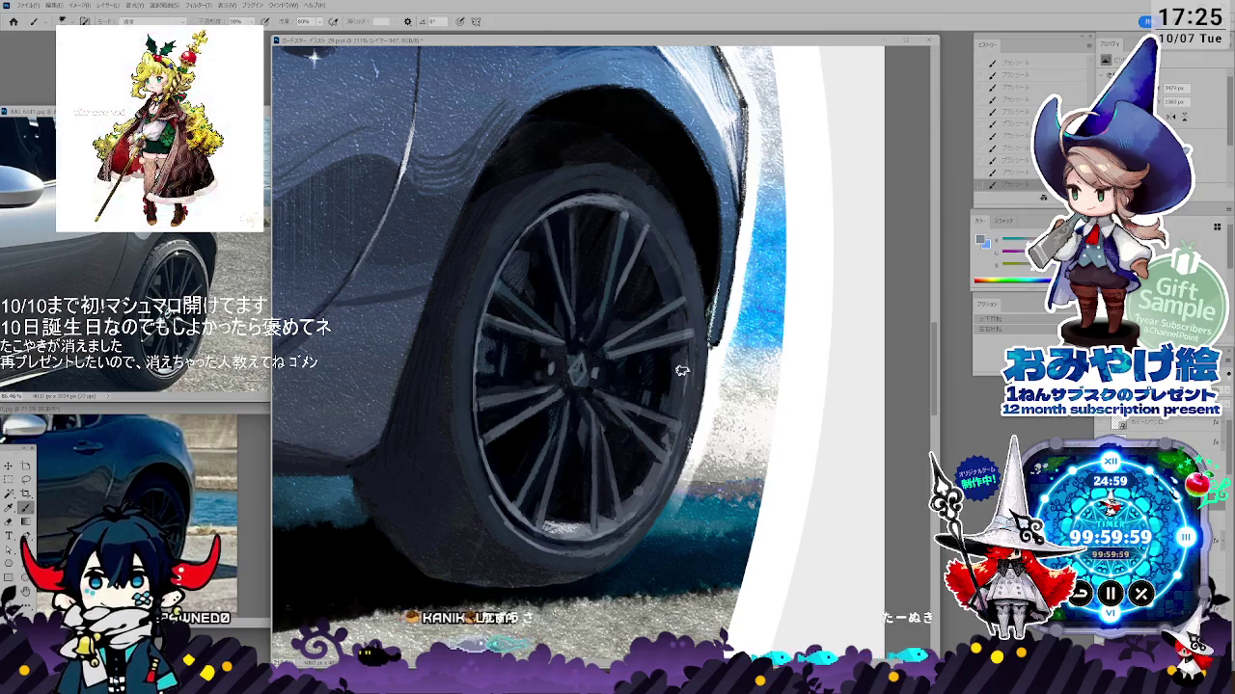
pyautogui.press('3')
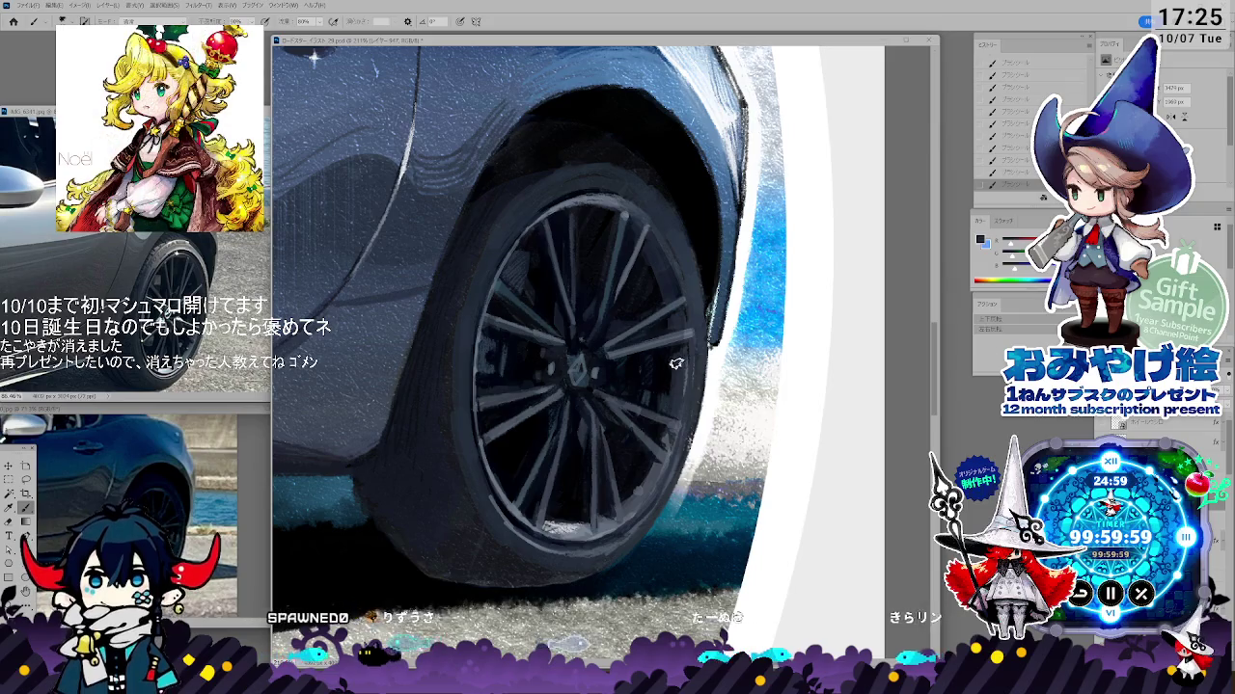
# - Roll the wheel back to an earlier History state, discarding the latest strokes
pyautogui.press('i')
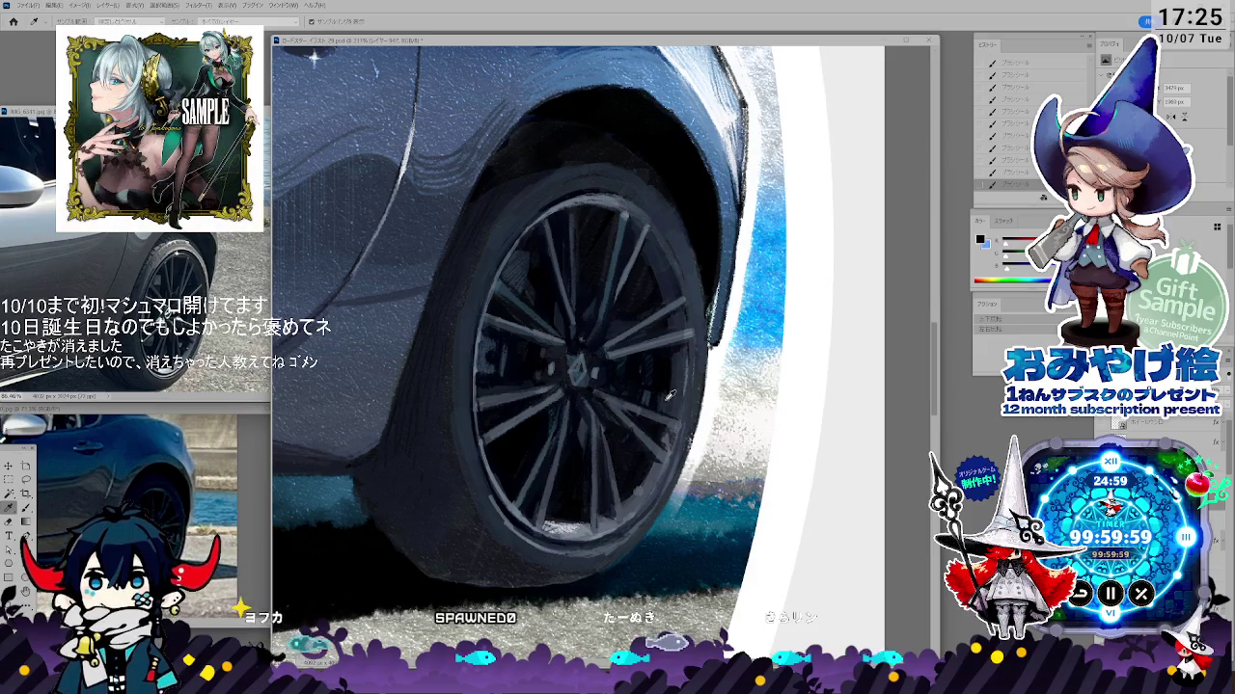
pyautogui.press('b')
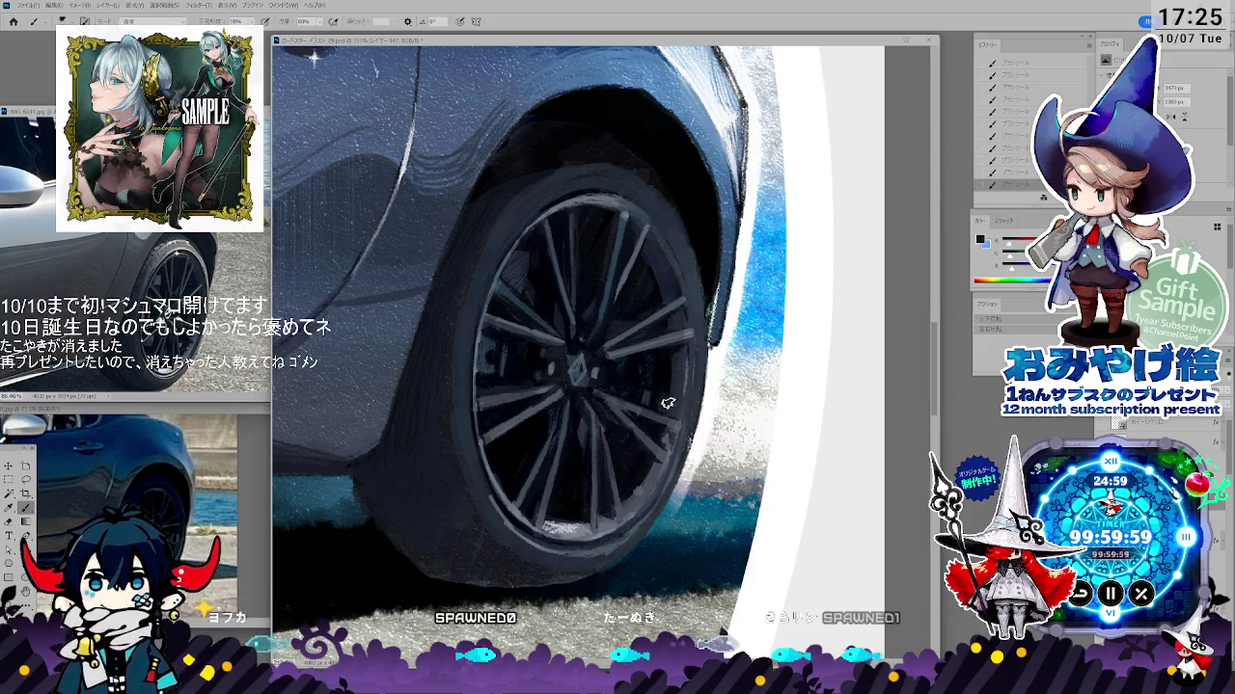
pyautogui.press('i')
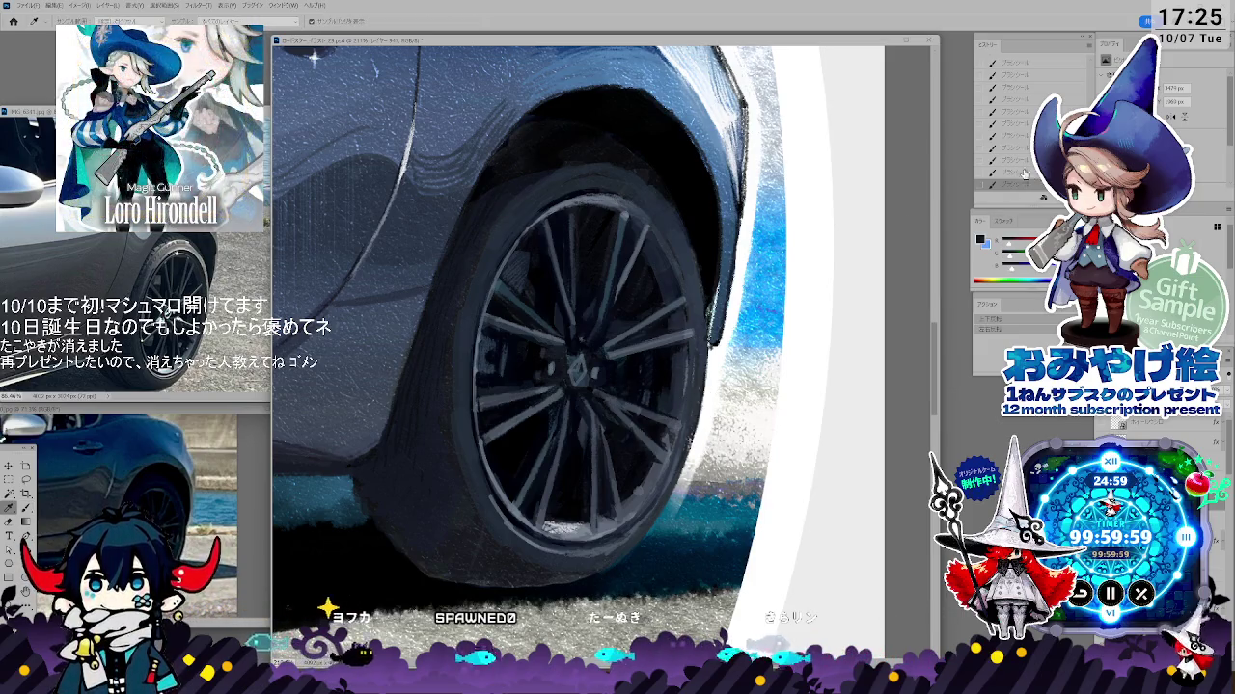
pyautogui.click(1023, 151)
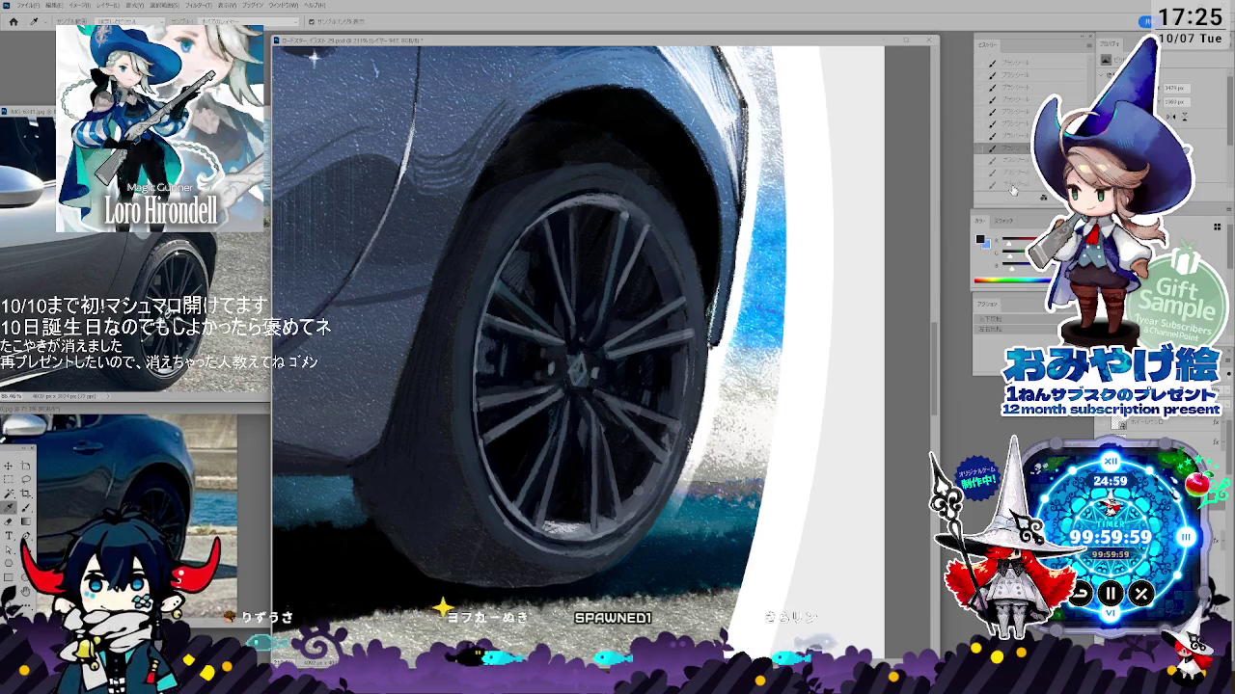
pyautogui.click(1016, 141)
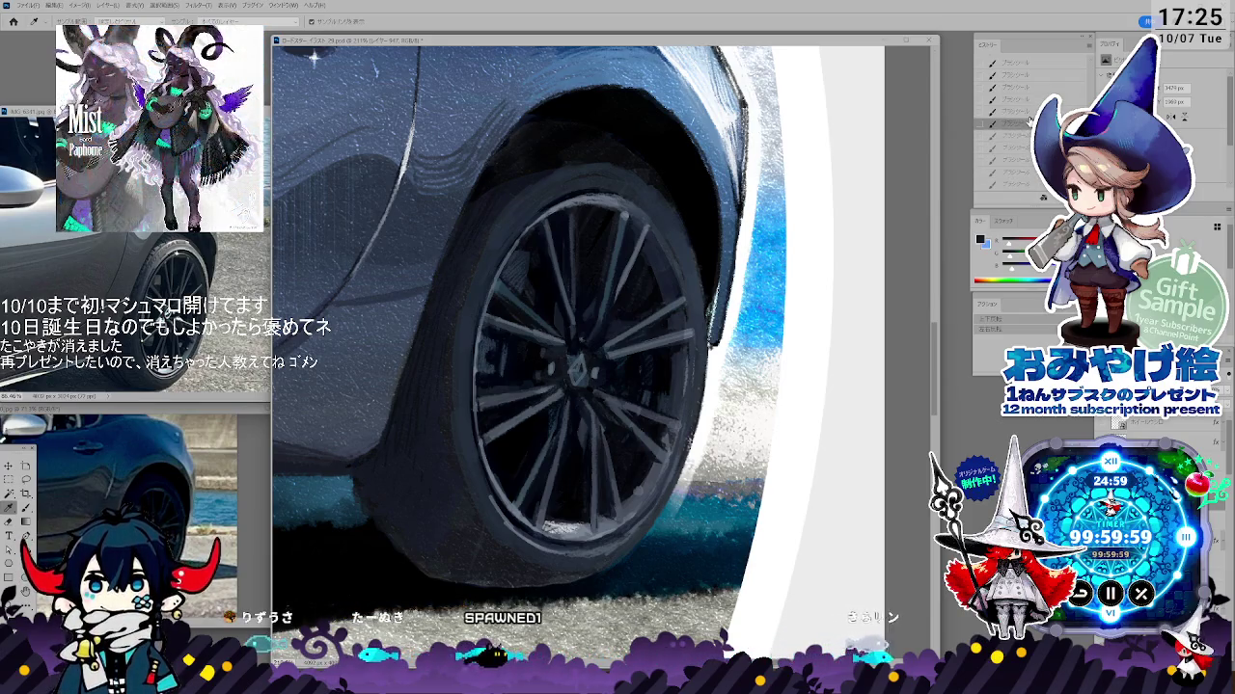
pyautogui.press('b')
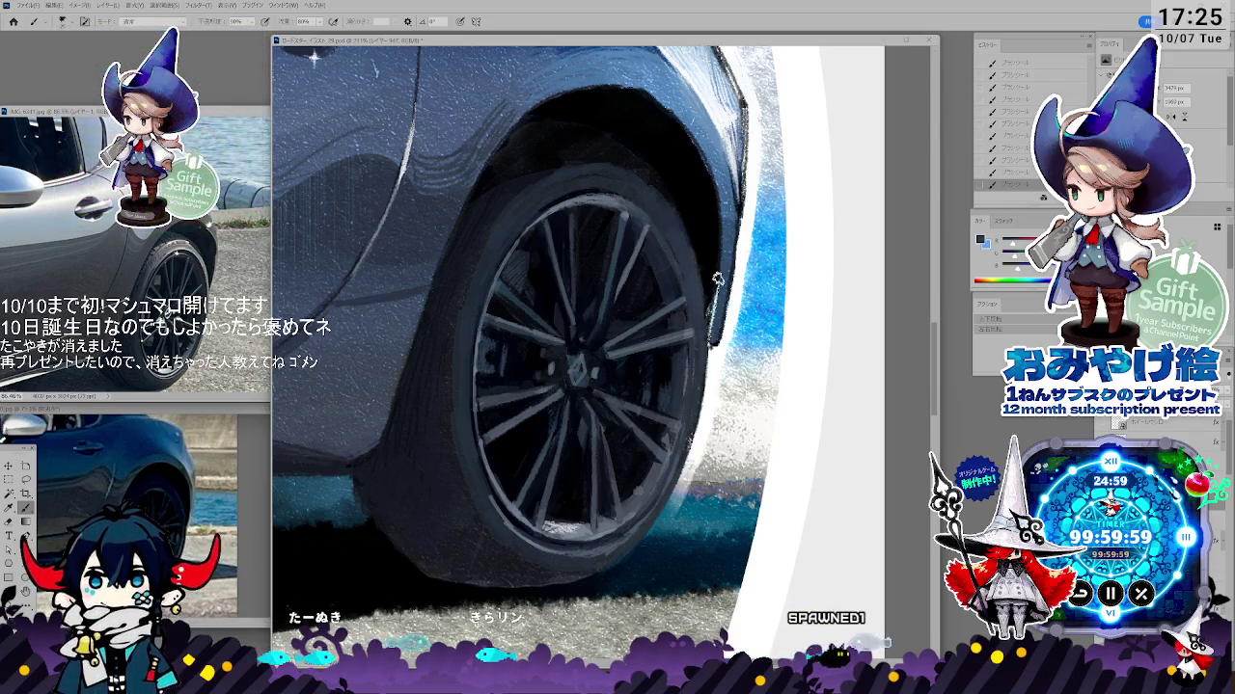
# - Touch up near the rear tyre with a sampled colour in a short horizontal stroke
pyautogui.press('i')
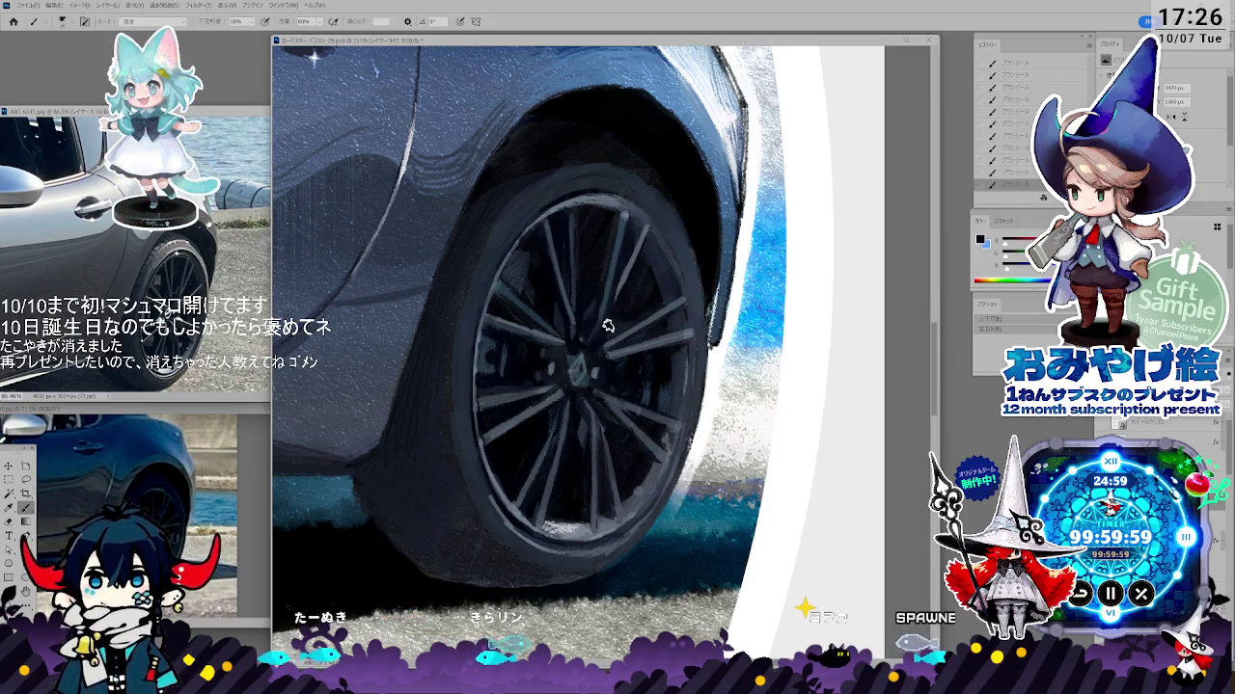
pyautogui.press('i')
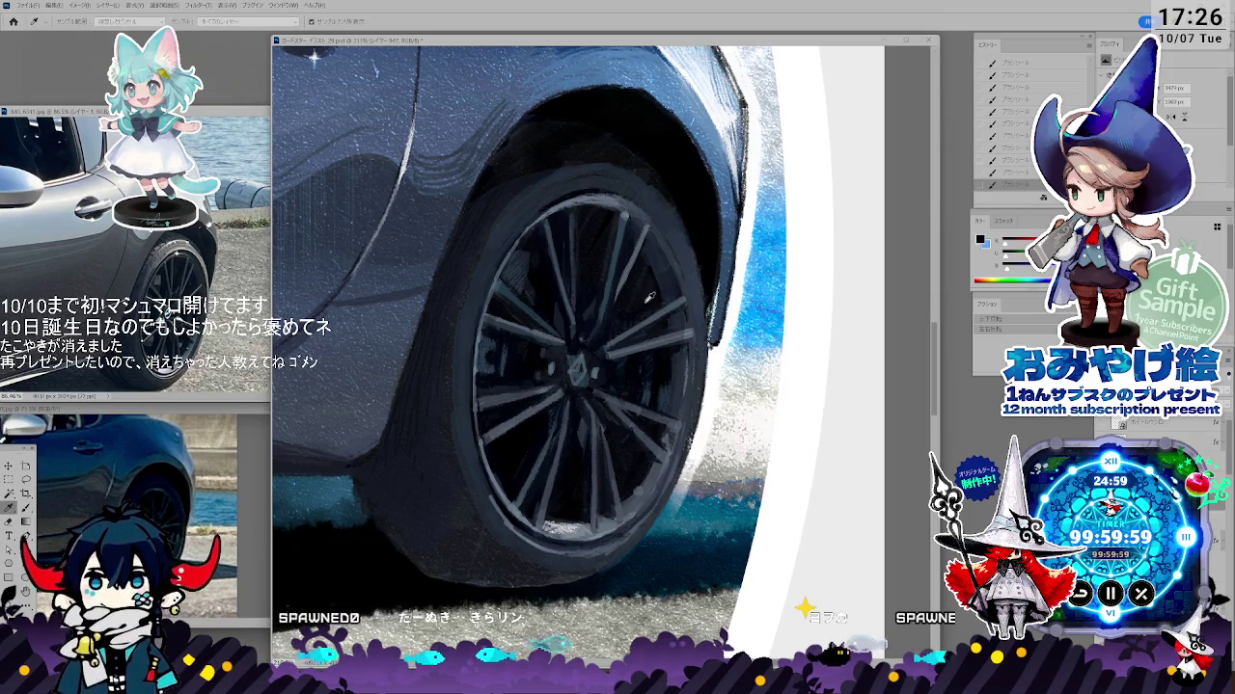
pyautogui.press('b')
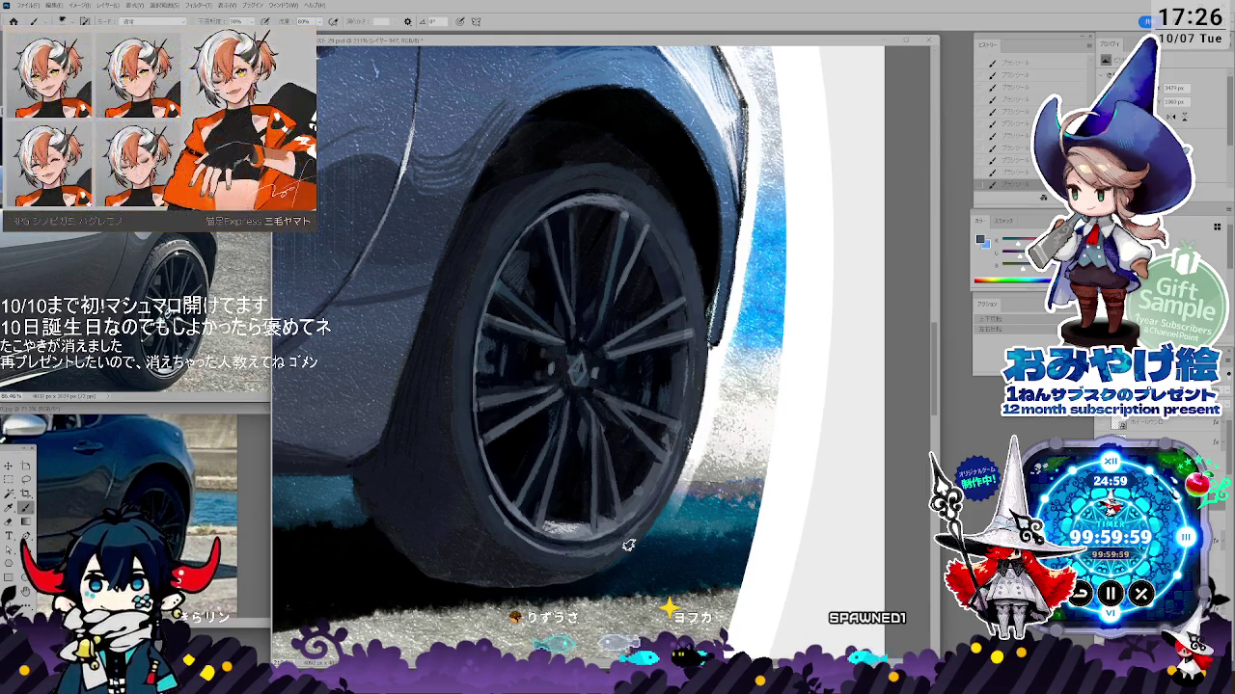
pyautogui.press('alt')
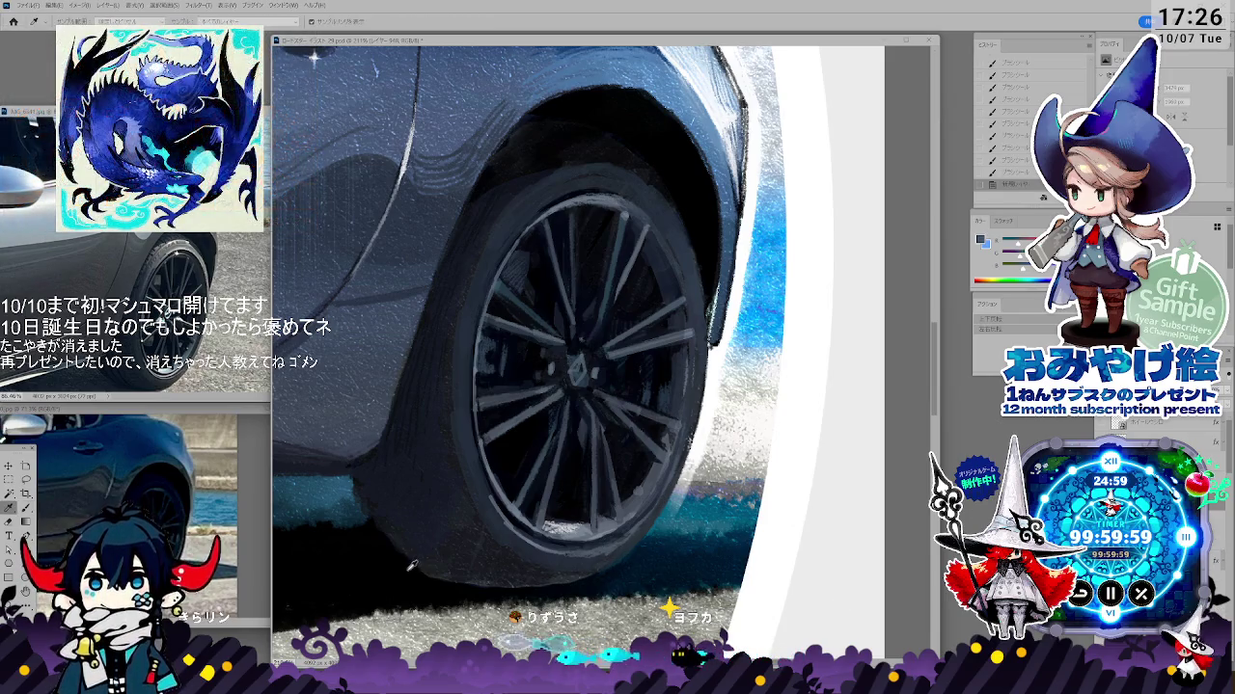
pyautogui.press('b')
pyautogui.moveTo(440, 581); pyautogui.dragTo(529, 585)
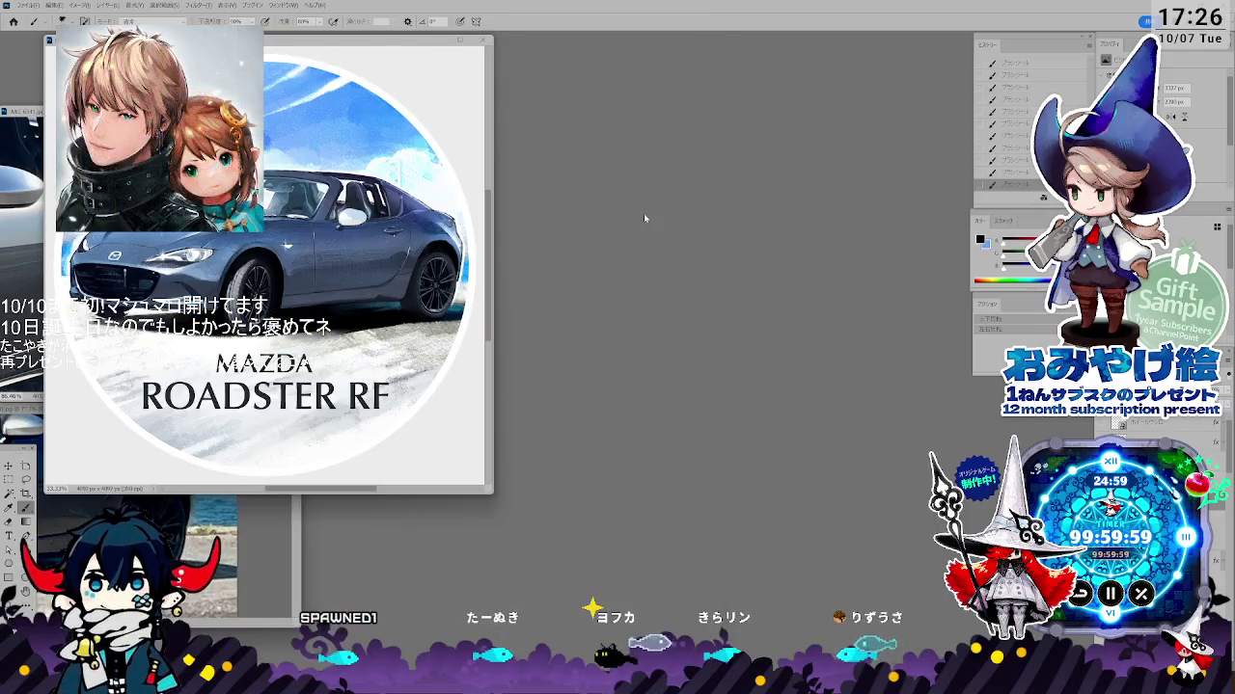
# - Centre and zoom in on the badge document, then save it
pyautogui.moveTo(359, 45); pyautogui.dragTo(637, 140)
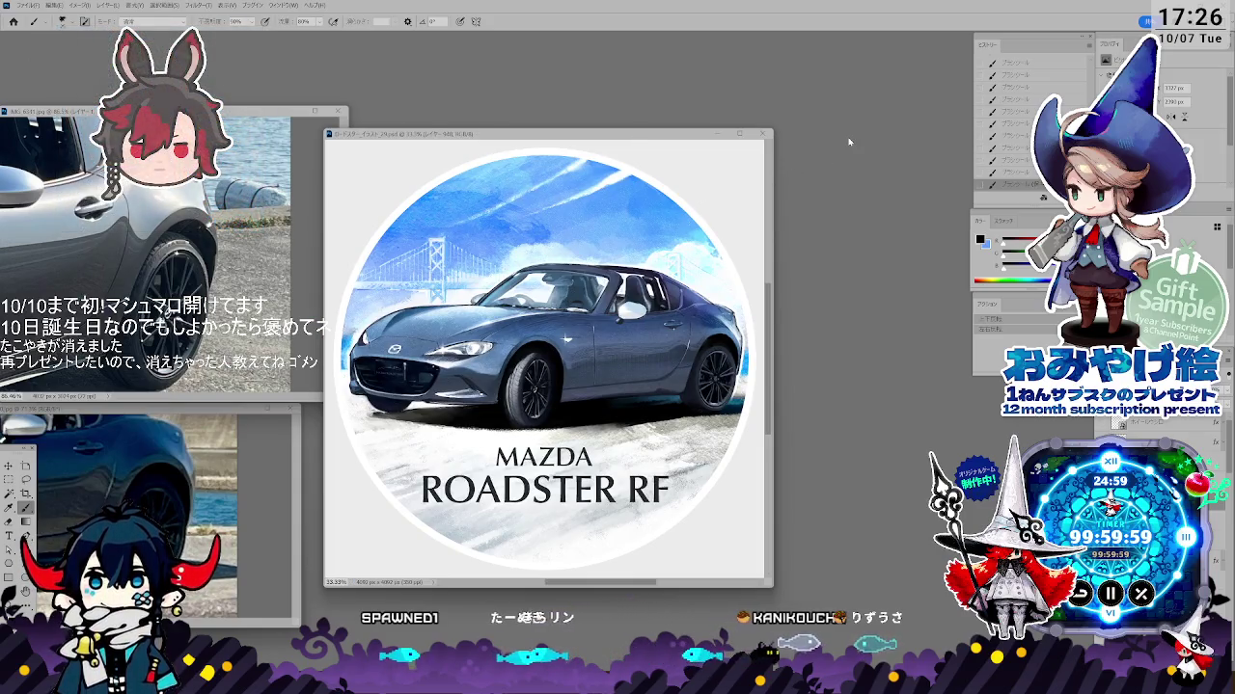
pyautogui.hotkey('ctrl', '+')
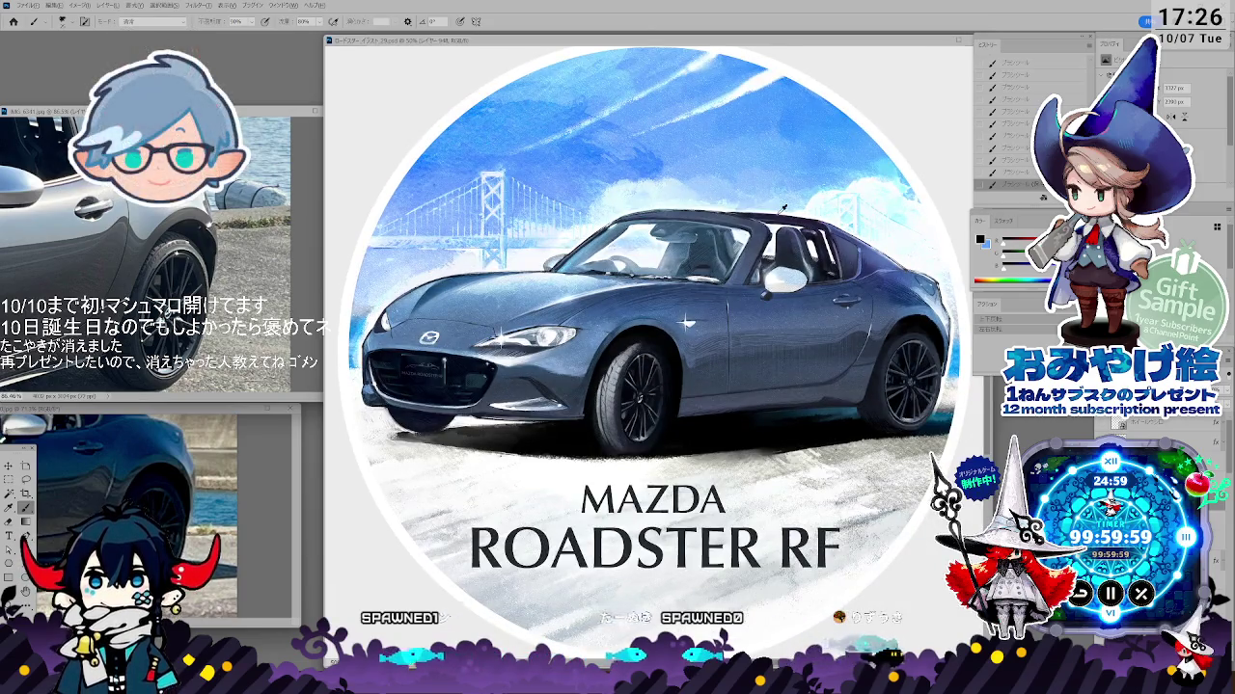
pyautogui.scroll(-1, 783, 207)
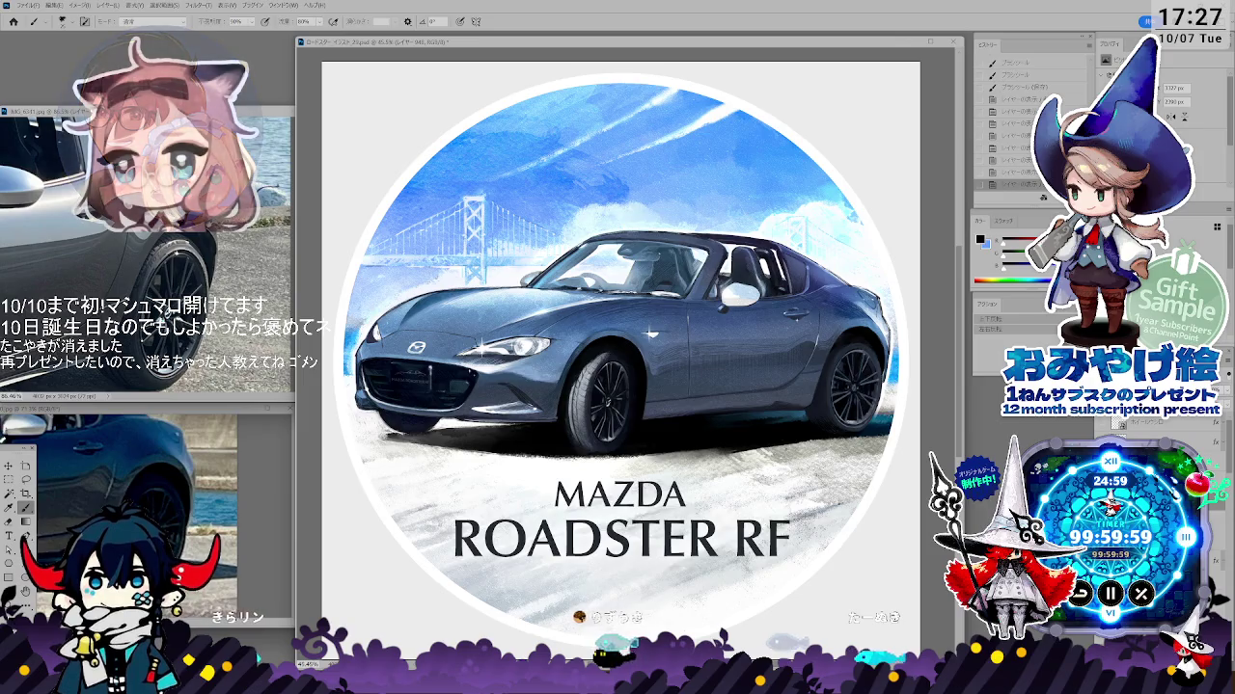
pyautogui.hotkey('ctrl', 's')
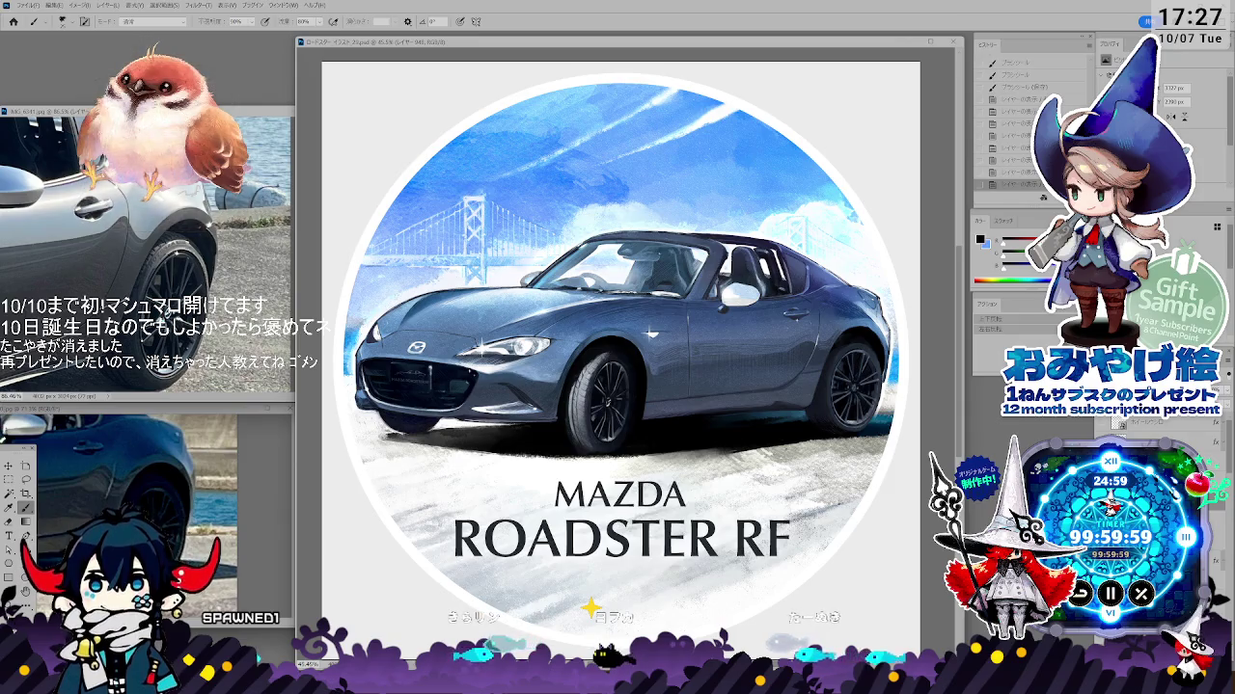
# - Add final brush strokes on the car's rear and rear wheel, then zoom out
pyautogui.hotkey('ctrl', ',')
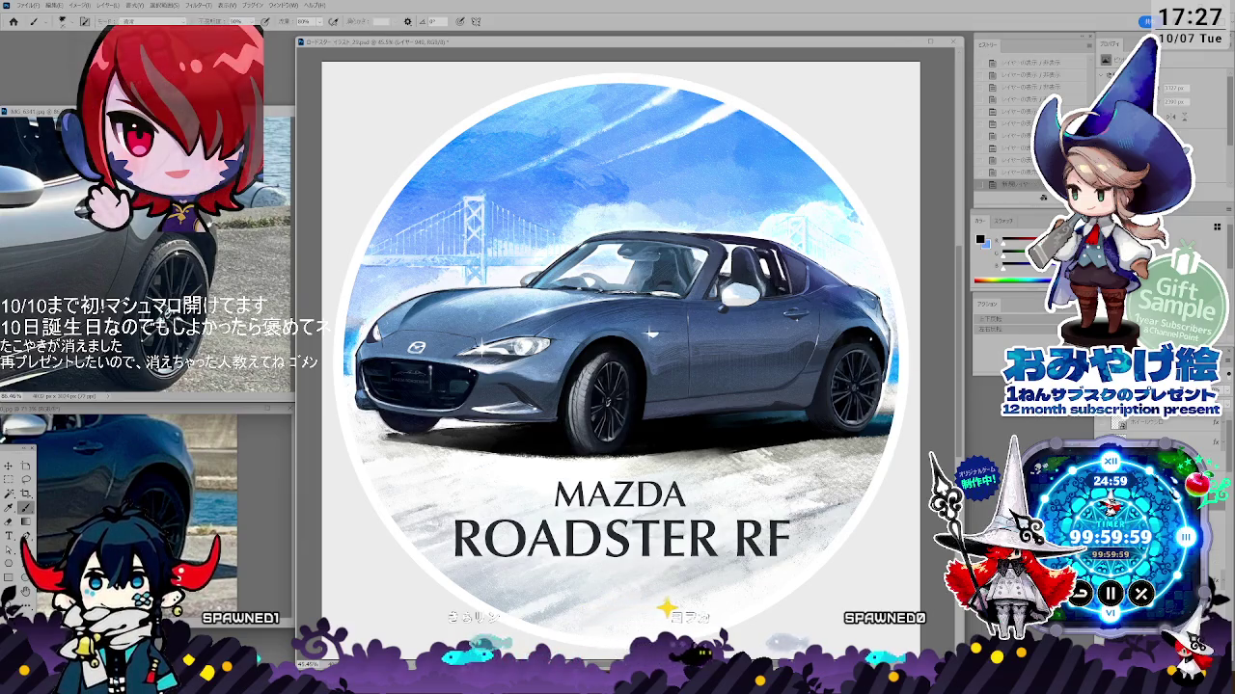
pyautogui.click(964, 323)
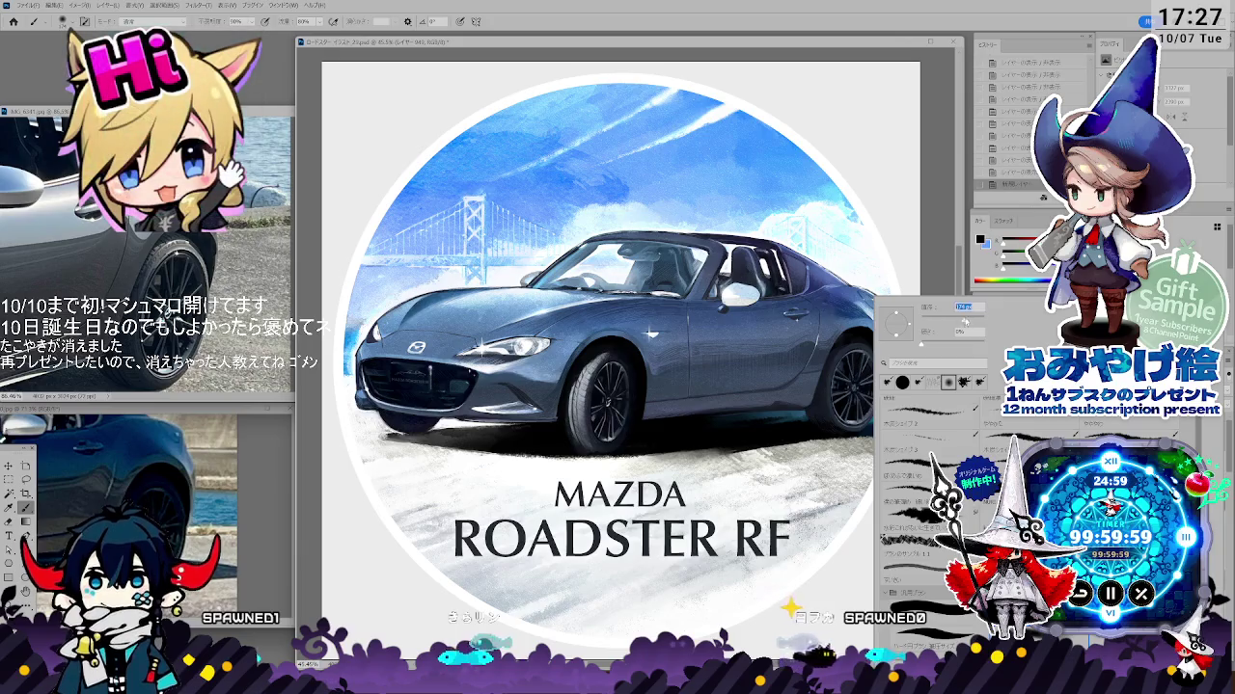
pyautogui.moveTo(837, 390); pyautogui.dragTo(851, 349)
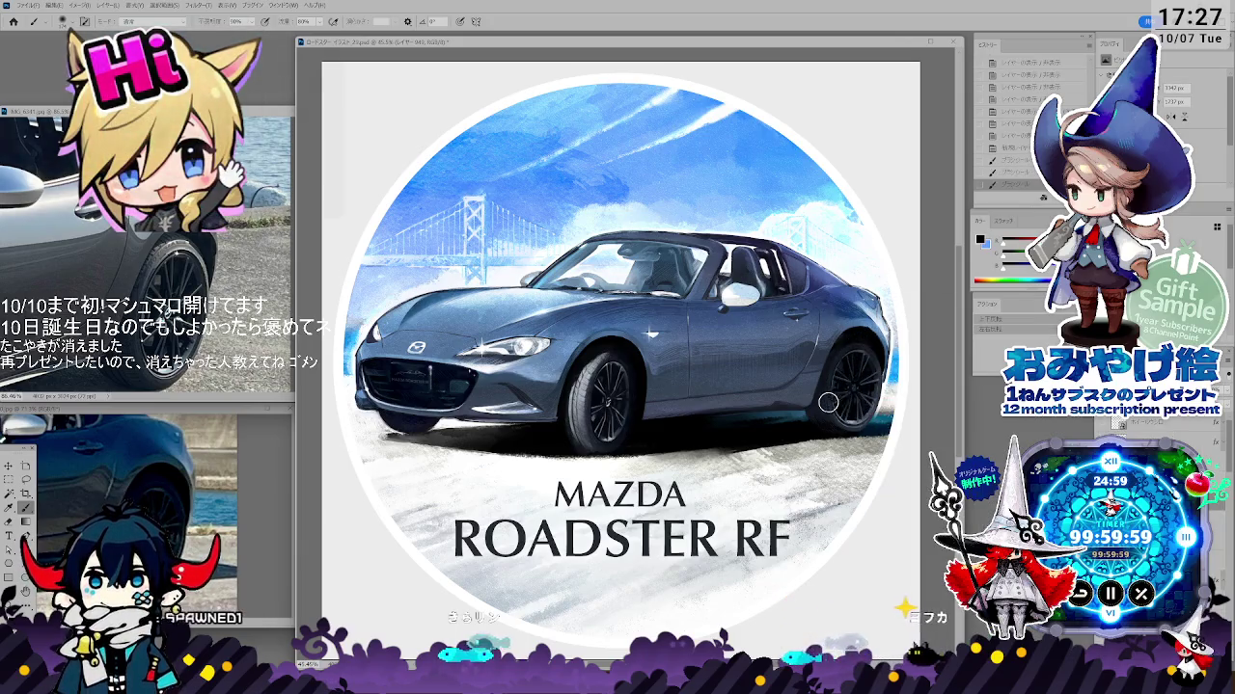
pyautogui.moveTo(829, 404)
pyautogui.mouseDown()
pyautogui.moveTo(848, 395)
pyautogui.moveTo(861, 430)
pyautogui.mouseUp()
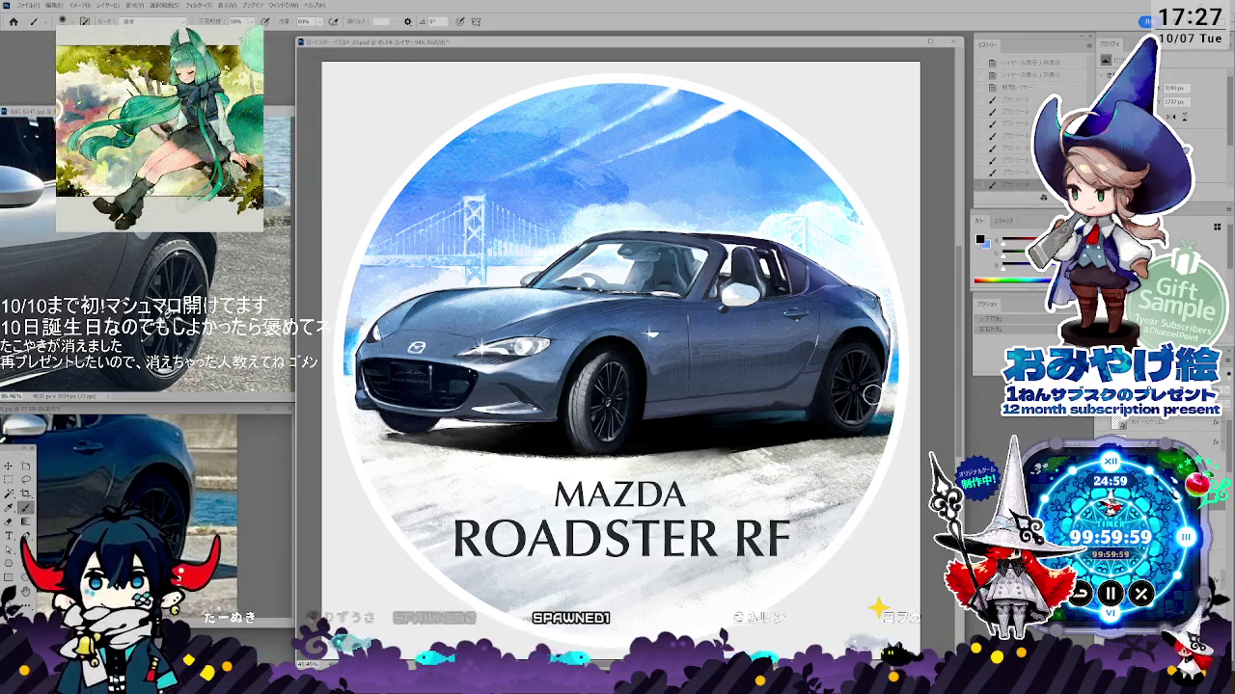
pyautogui.hotkey('ctrl', '-')
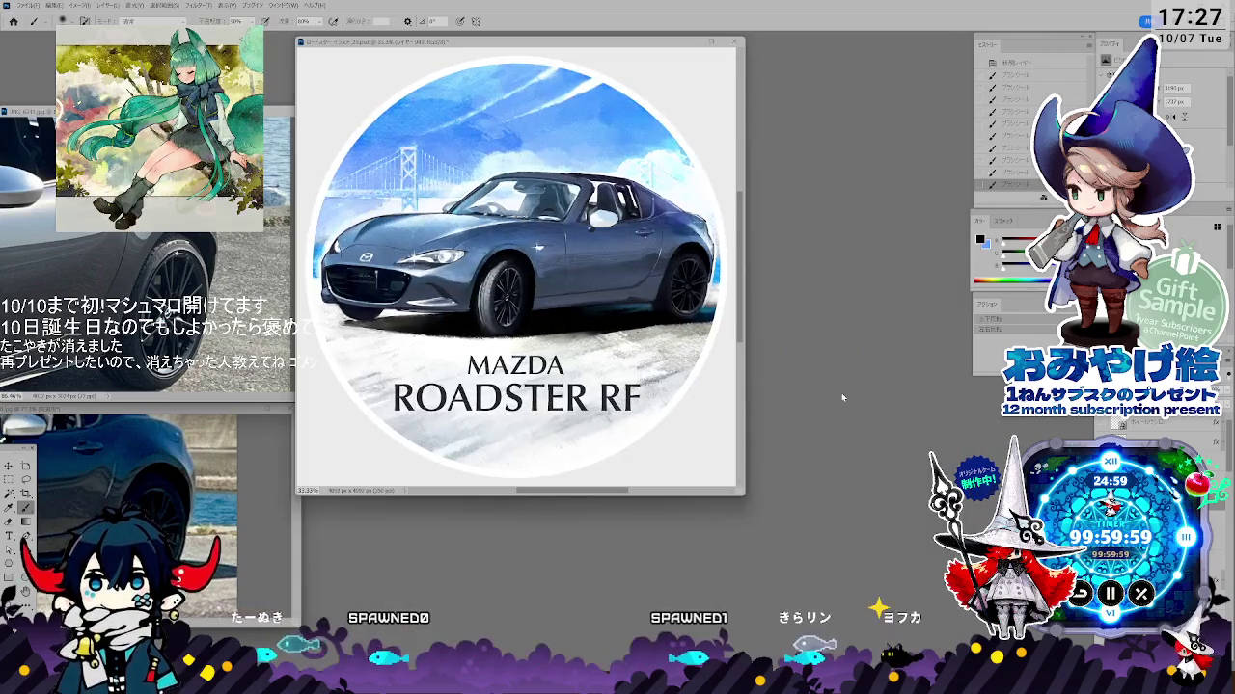
# - Apply a Hue/Saturation adjustment to the badge painting and merge down with Ctrl+E
pyautogui.moveTo(606, 43)
pyautogui.mouseDown()
pyautogui.moveTo(649, 116)
pyautogui.moveTo(666, 178)
pyautogui.mouseUp()
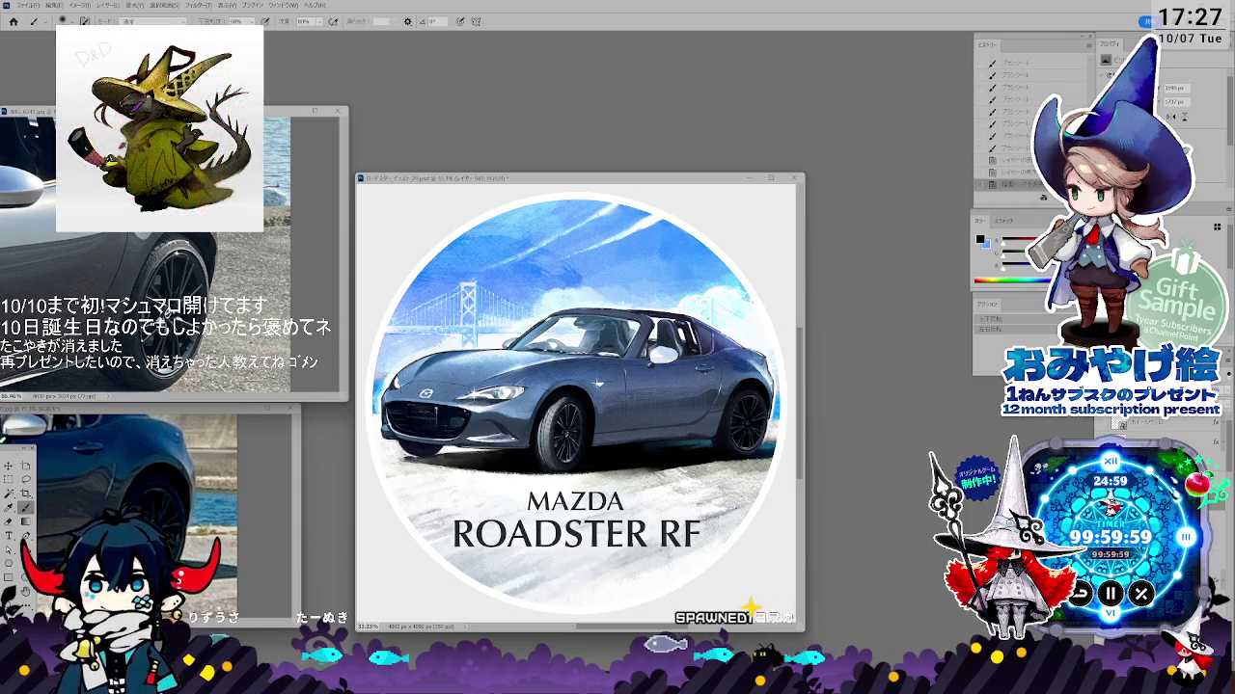
pyautogui.hotkey('ctrl', 'u')
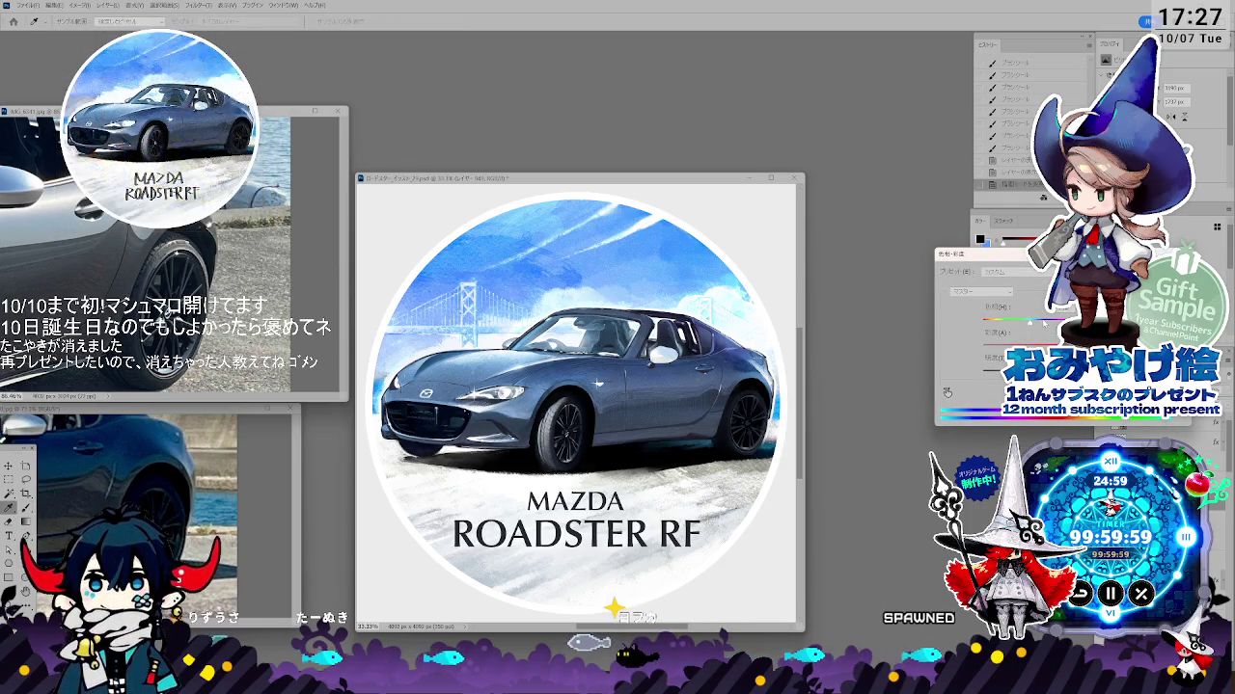
pyautogui.press('Return')
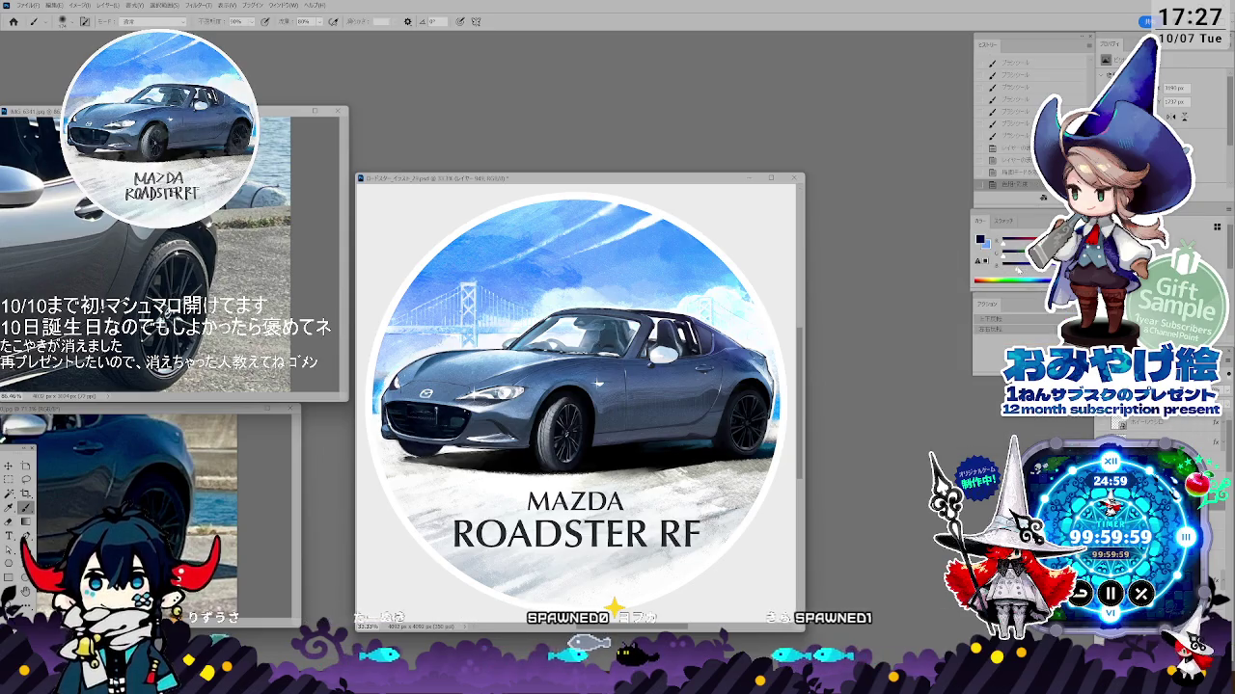
pyautogui.hotkey('ctrl', 'e')
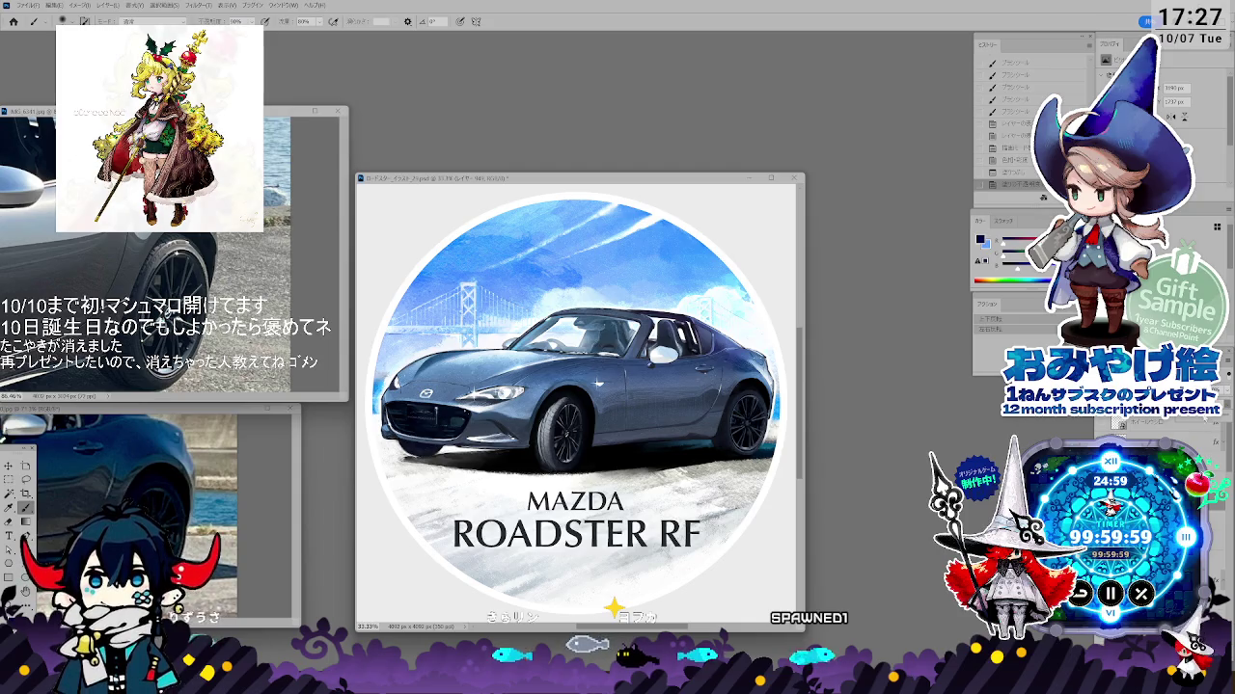
# - Preview the badge at smaller and larger zoom and pick from the brush preset choices
pyautogui.hotkey('ctrl', '-')
pyautogui.hotkey('ctrl', '-')
pyautogui.hotkey('ctrl', '+')
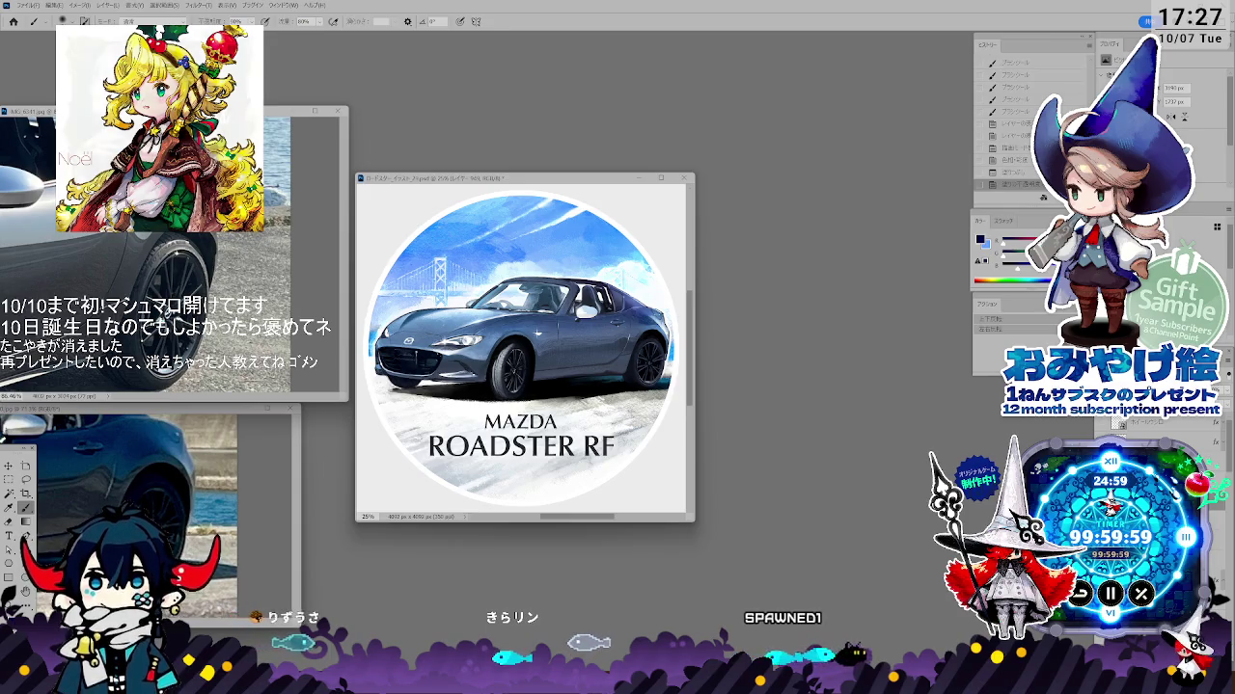
pyautogui.hotkey('ctrl', '+')
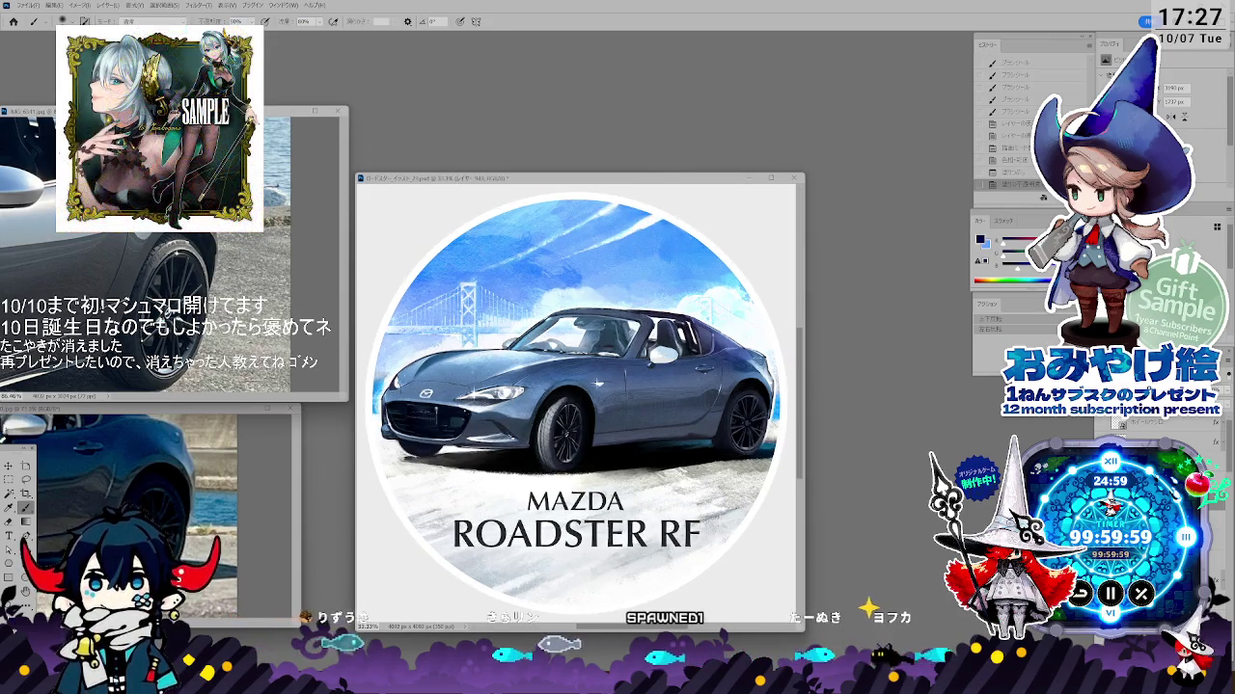
pyautogui.rightClick(894, 636)
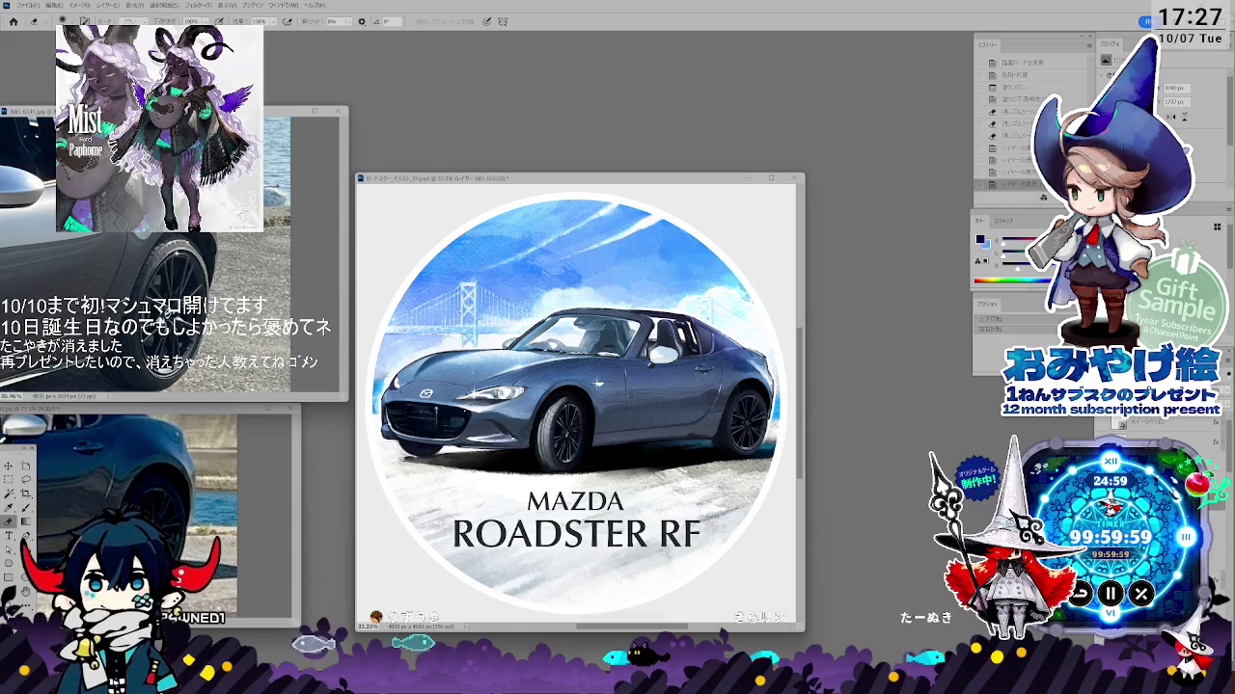
pyautogui.click(598, 383)
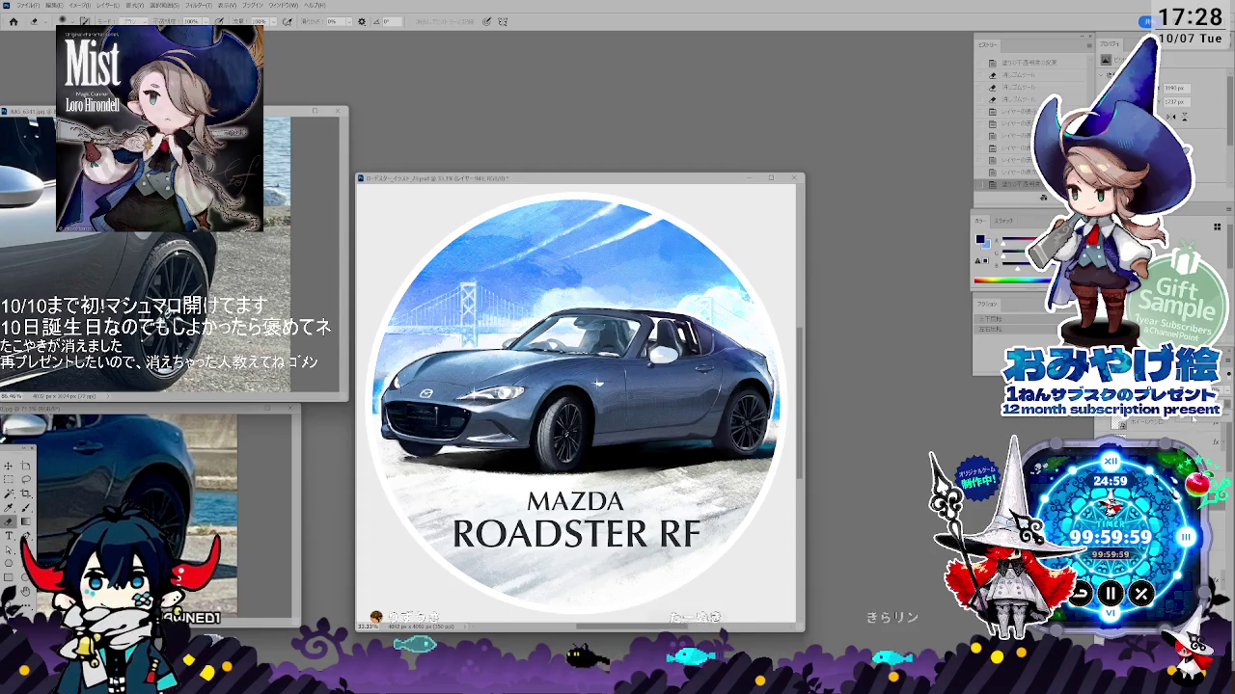
# - Review the finished badge at several zoom levels and reposition its document window
pyautogui.hotkey('ctrl', '-')
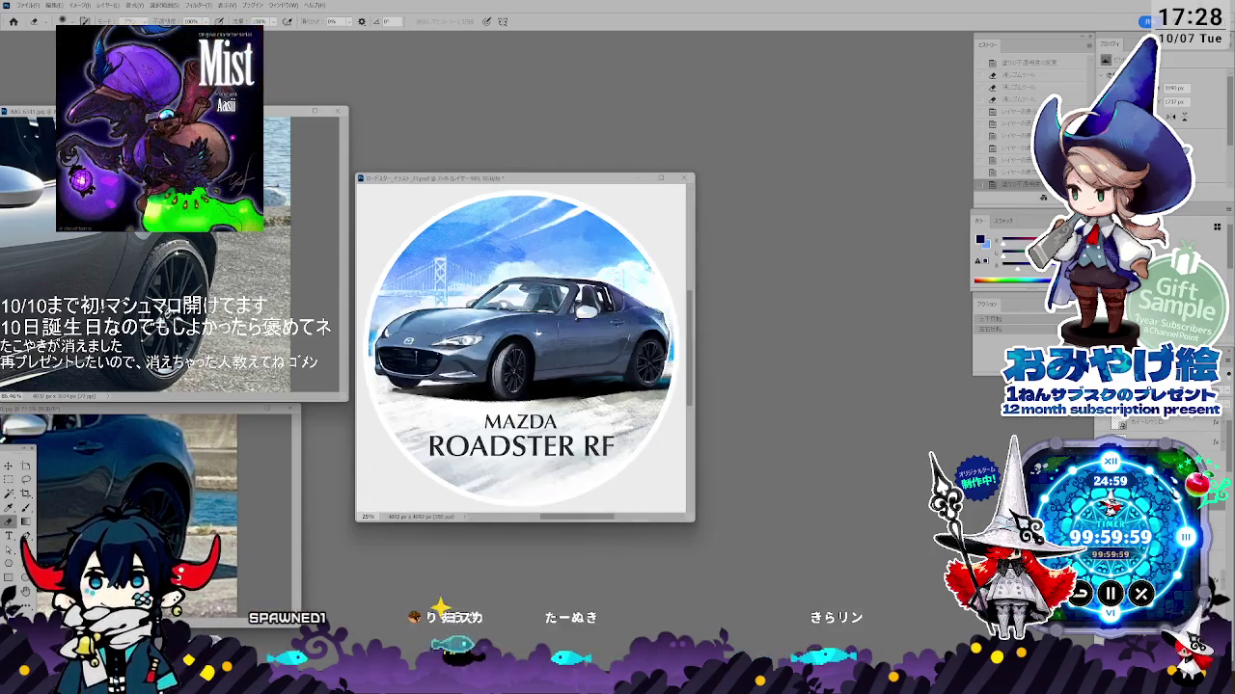
pyautogui.hotkey('ctrl', '+')
pyautogui.hotkey('ctrl', '+')
pyautogui.hotkey('ctrl', '-')
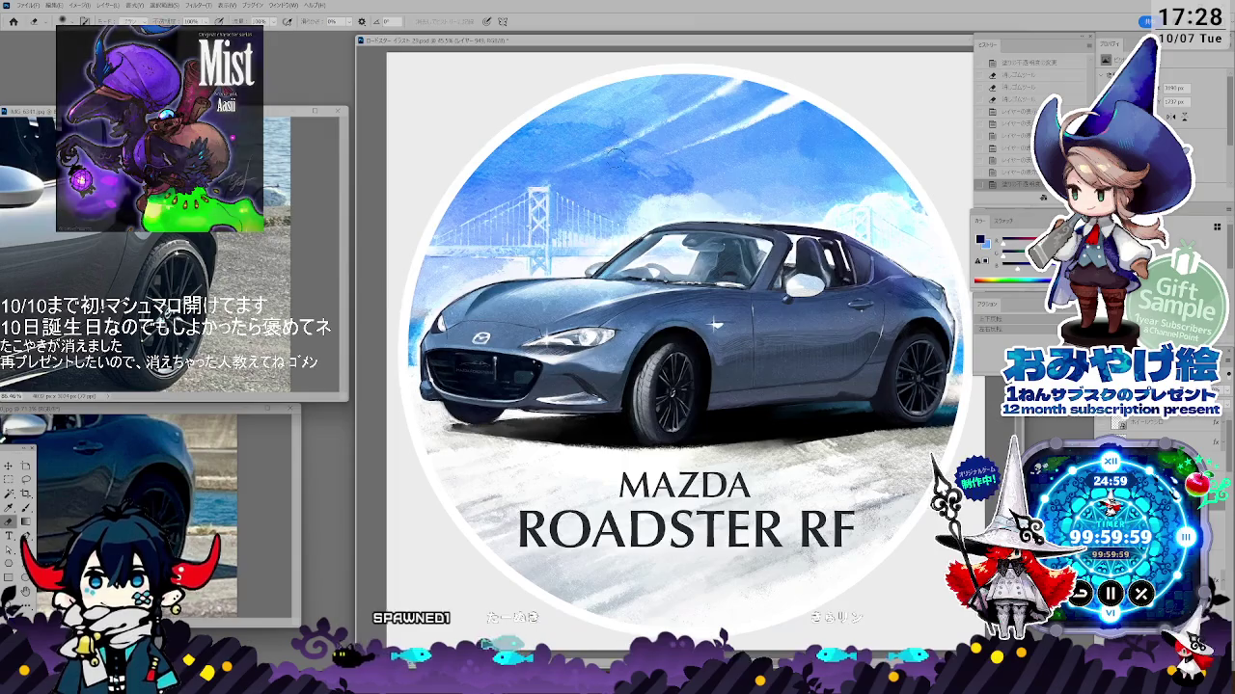
pyautogui.hotkey('ctrl', '+')
pyautogui.moveTo(615, 47); pyautogui.dragTo(614, 47)
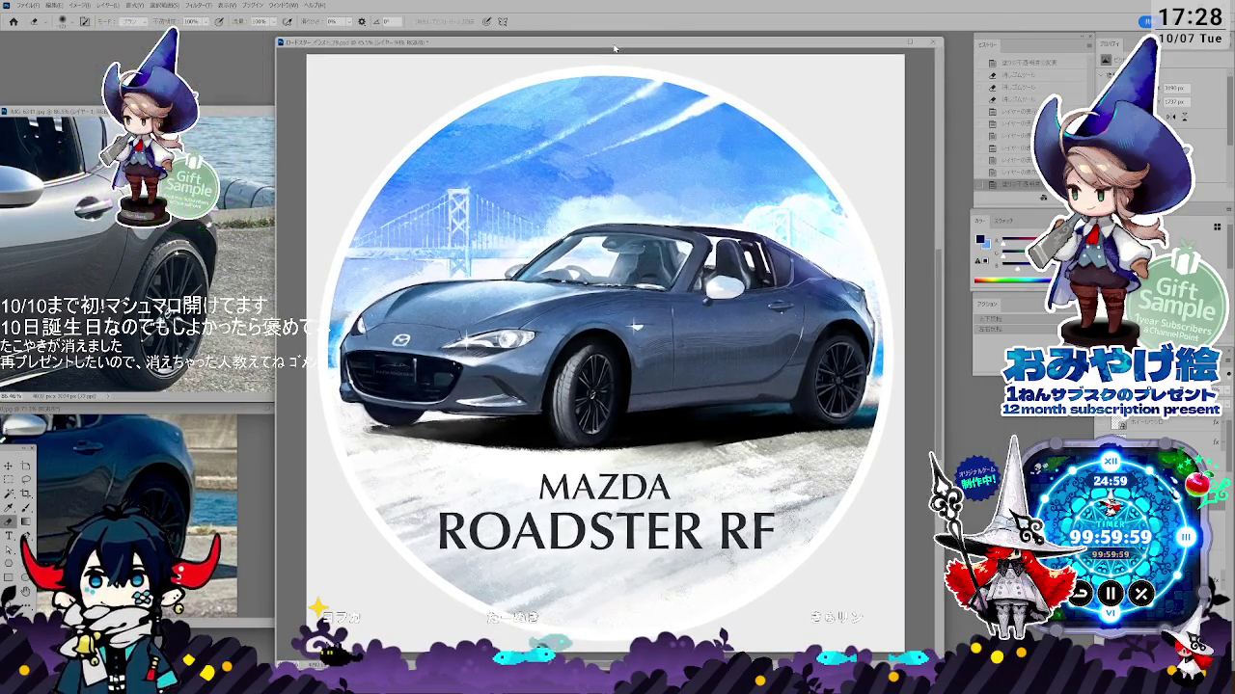
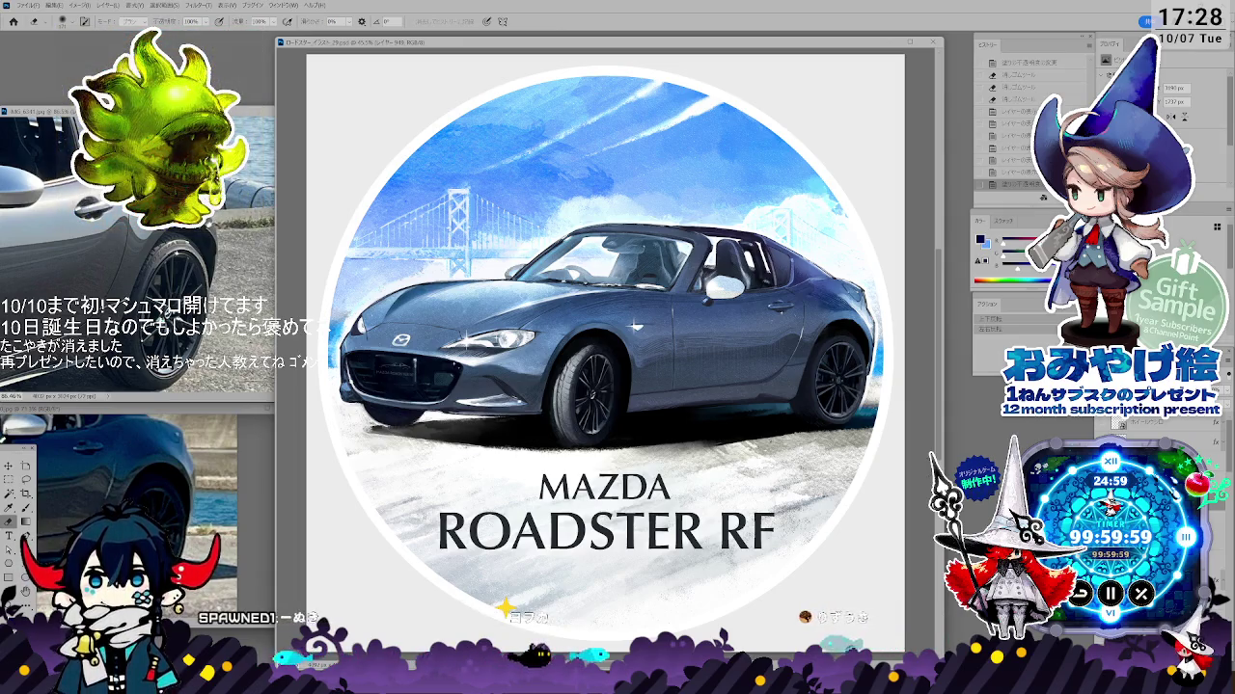
# - Hide and re-show the car detail layer to compare the lighter interior and plate
pyautogui.hotkey('ctrl', ',')
pyautogui.hotkey('ctrl', ',')
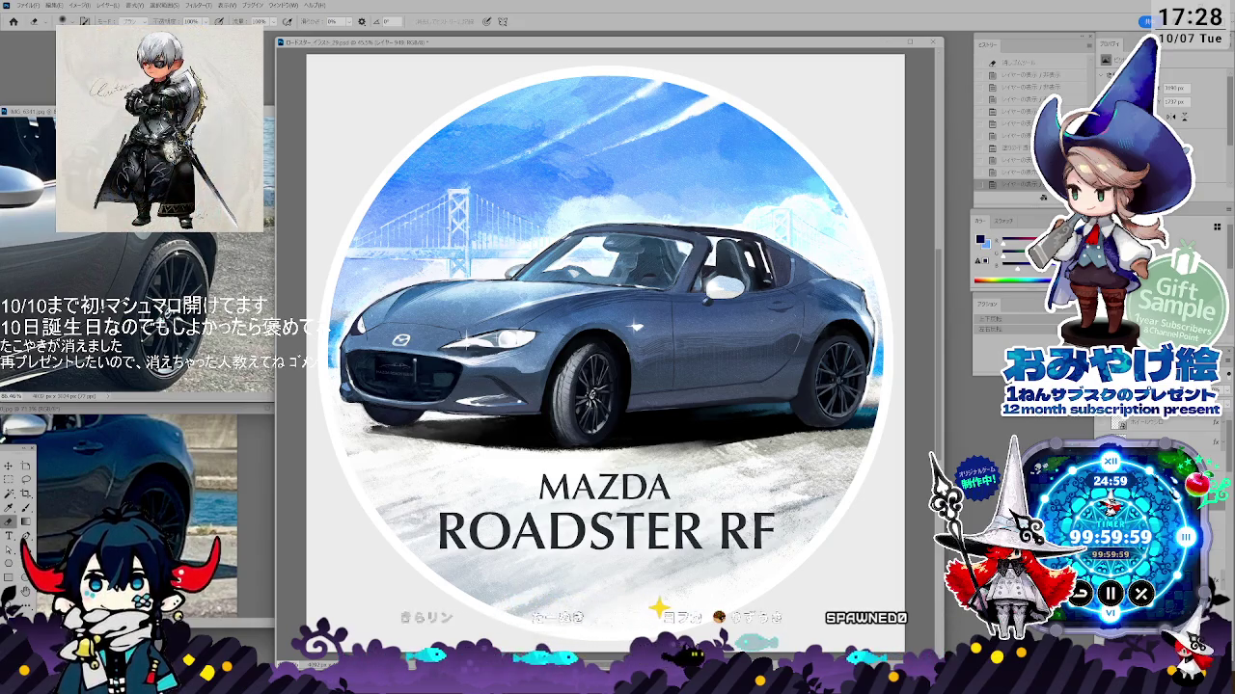
pyautogui.hotkey('ctrl', ',')
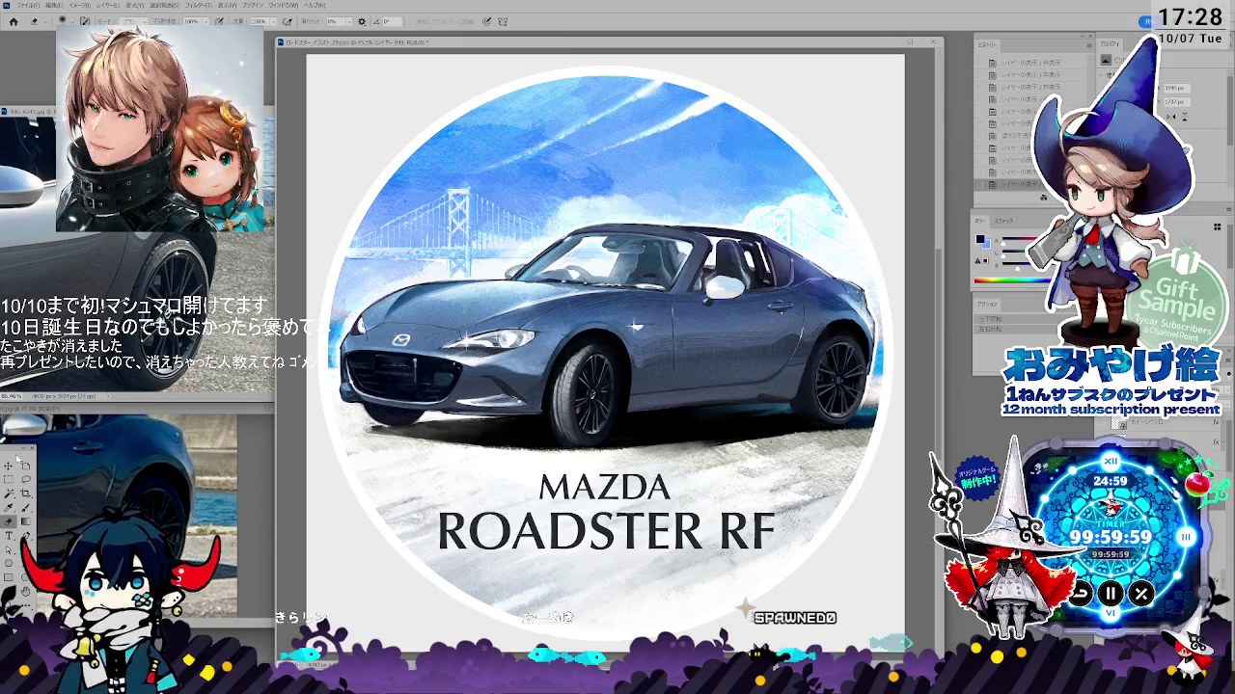
pyautogui.scroll(1, 393, 352)
pyautogui.scroll(2, 393, 352)
pyautogui.scroll(2, 393, 352)
pyautogui.press('h')
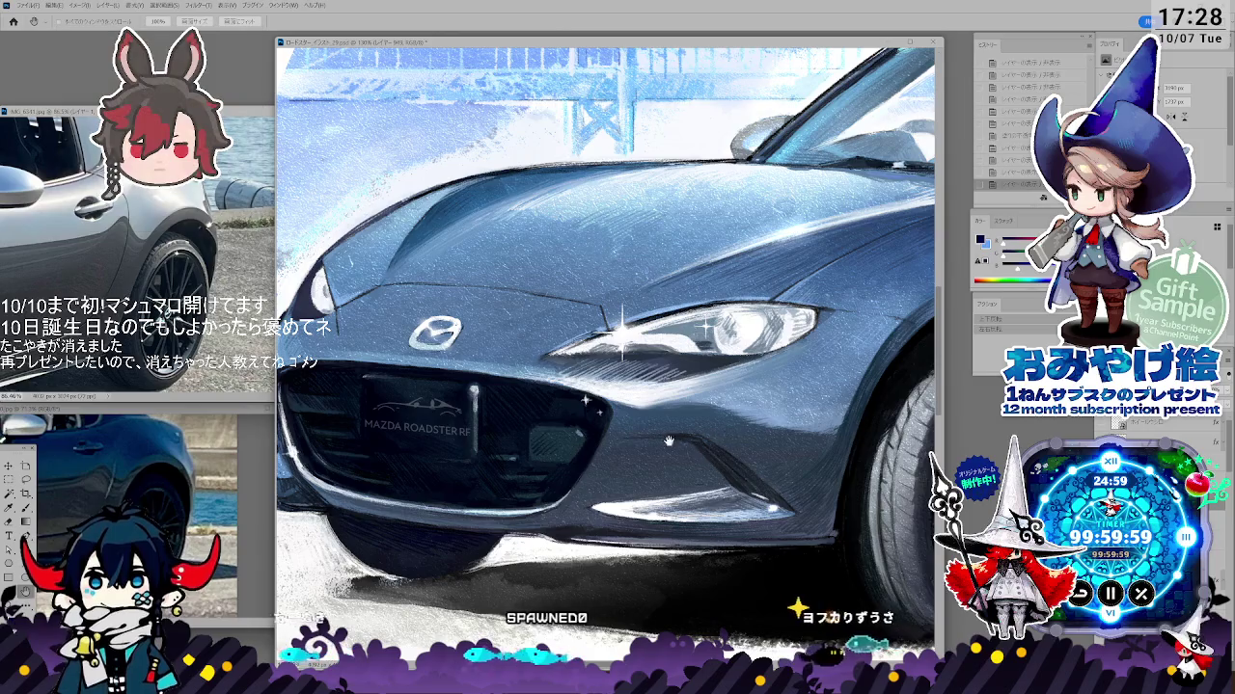
pyautogui.moveTo(769, 420); pyautogui.dragTo(662, 475)
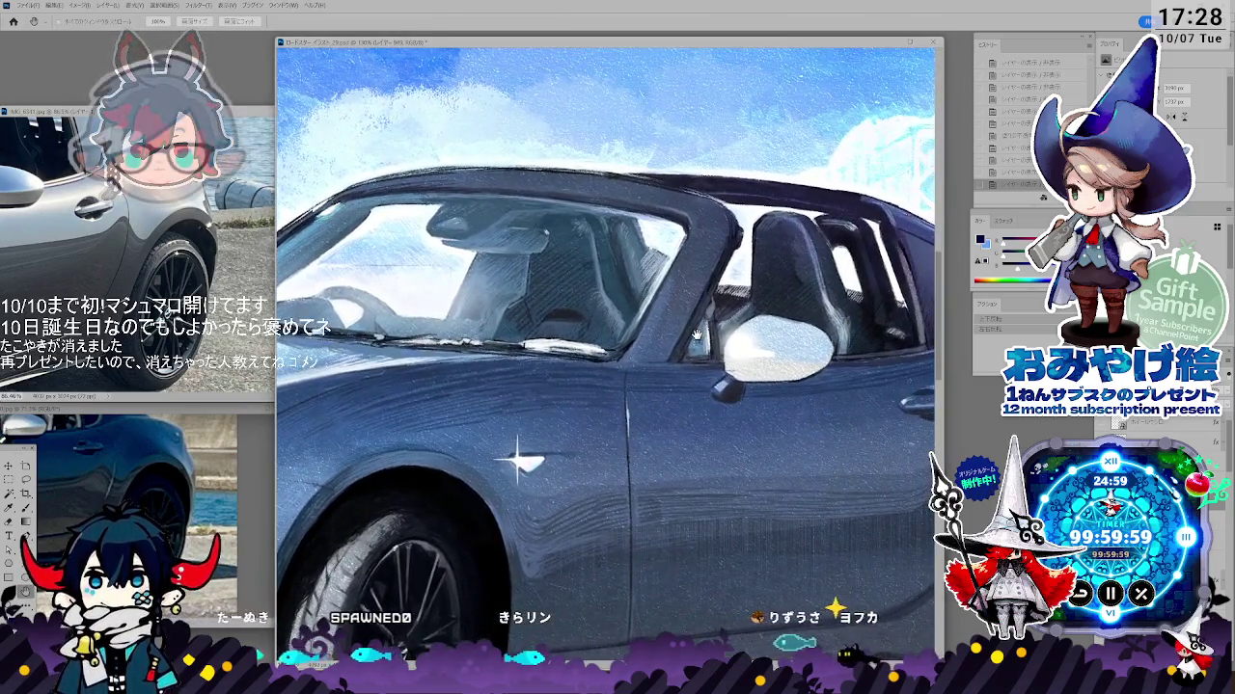
pyautogui.moveTo(791, 310)
pyautogui.mouseDown()
pyautogui.moveTo(566, 423)
pyautogui.moveTo(735, 324)
pyautogui.moveTo(477, 351)
pyautogui.moveTo(455, 385)
pyautogui.mouseUp()
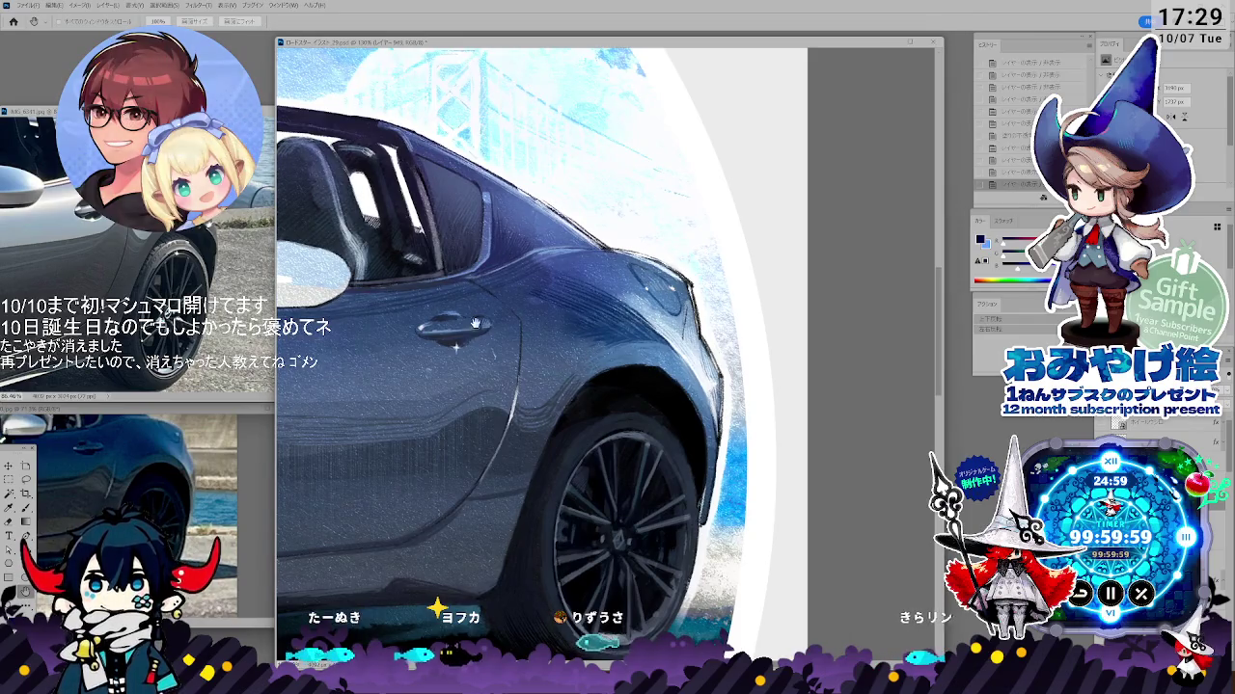
pyautogui.scroll(-2, 581, 354)
pyautogui.scroll(-2, 579, 364)
pyautogui.scroll(-2, 576, 374)
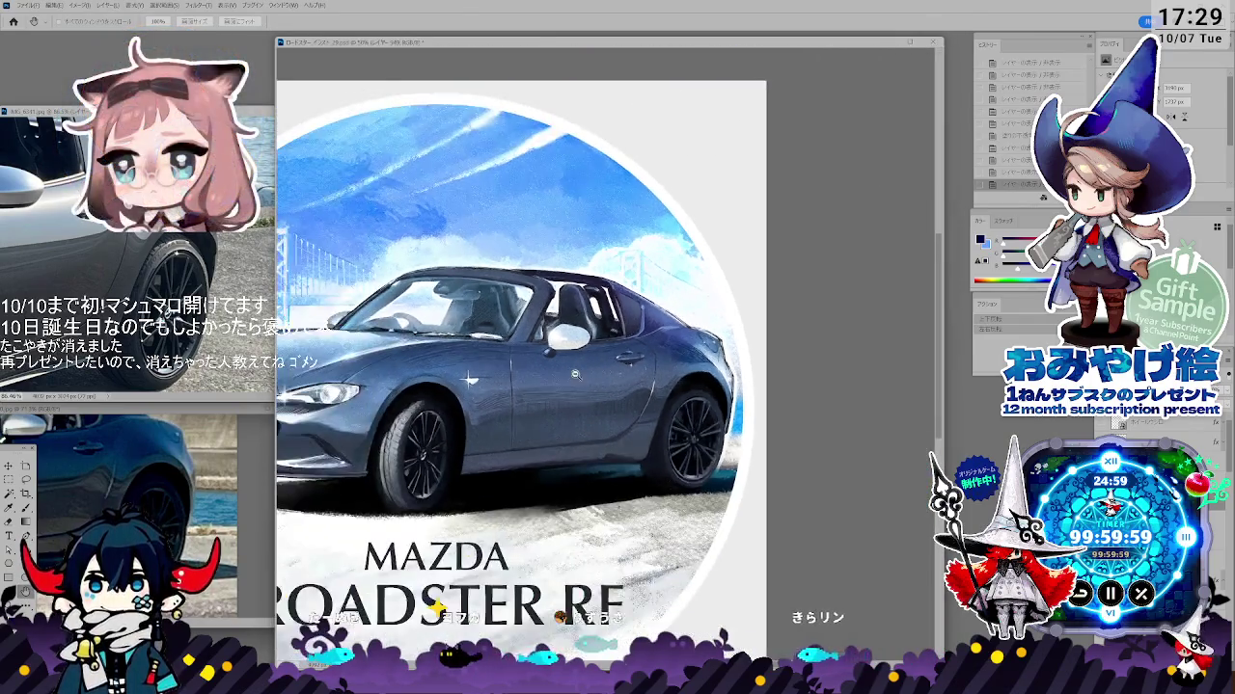
pyautogui.scroll(-2, 576, 374)
pyautogui.hotkey('ctrl', '0')
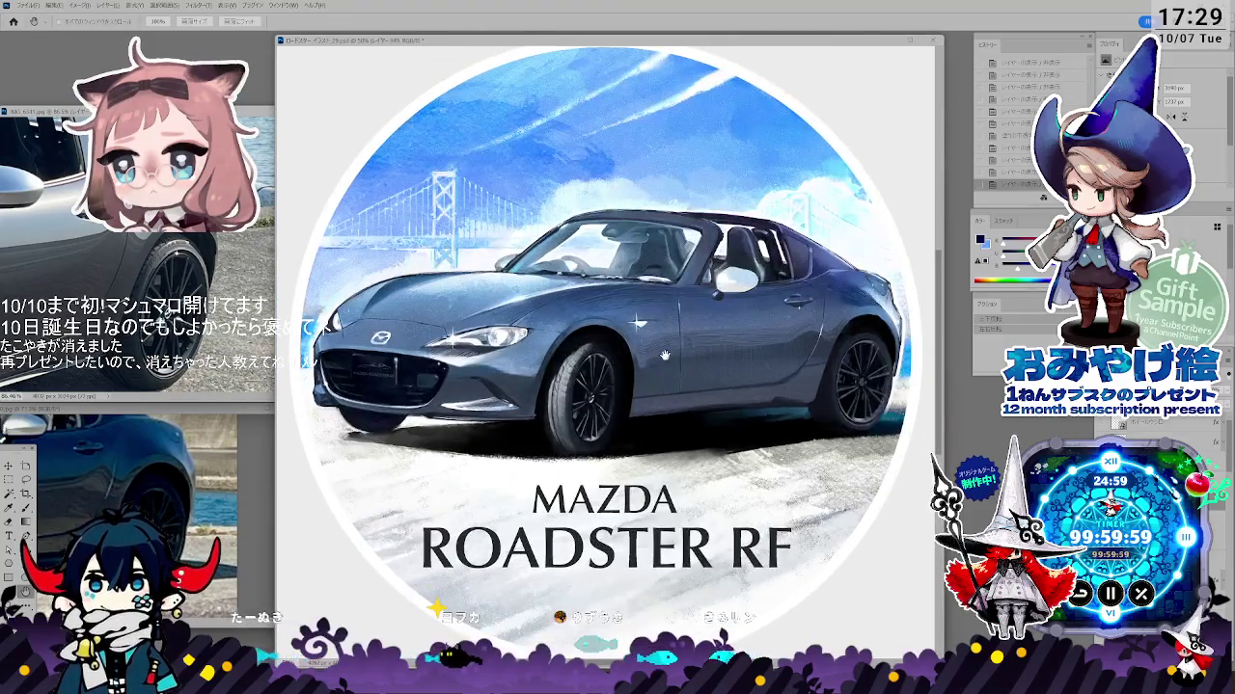